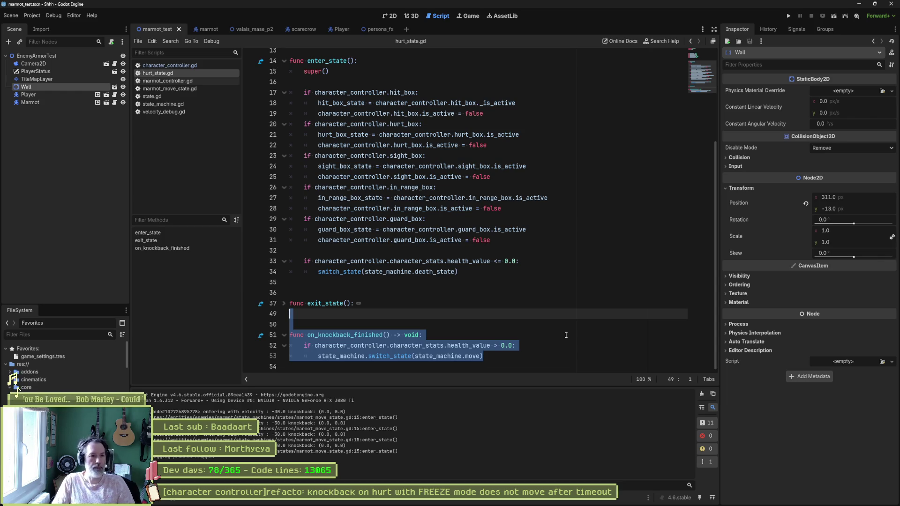
- Add an empty on_animation_finished(_name: String) -> void function below exit_state via autocomplete
key("Down")
key("Return")
key("Return")
key("Return")
key("Up")
key("Up")
type("func on")
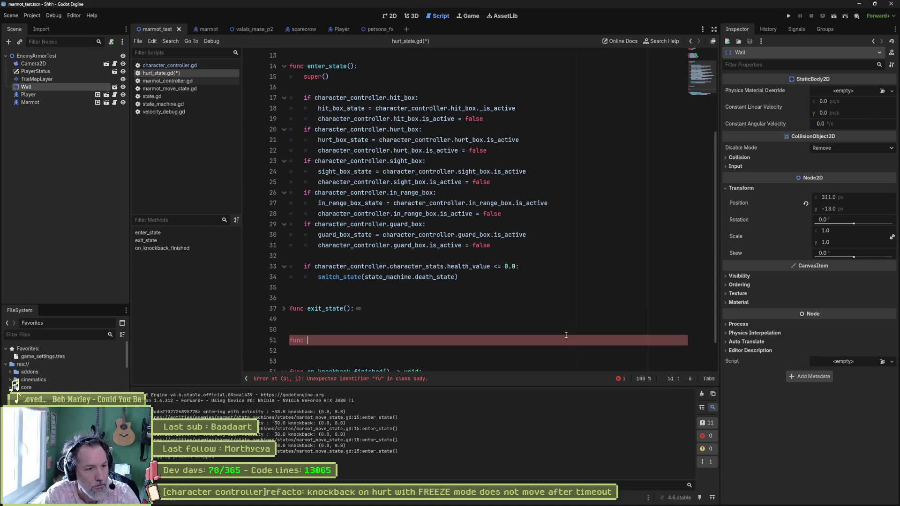
key("Return")
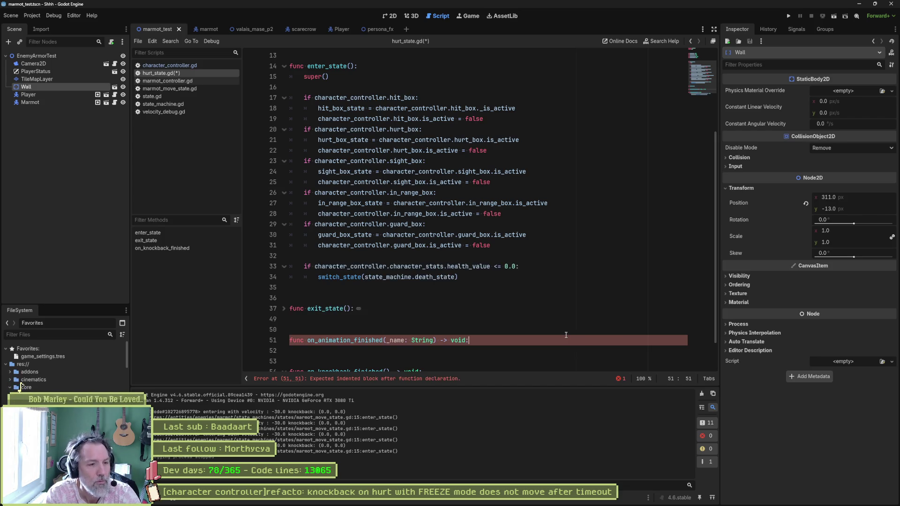
- Start a new declaration line below the guard_box_state variable
scroll(405, 165, "up", 4)
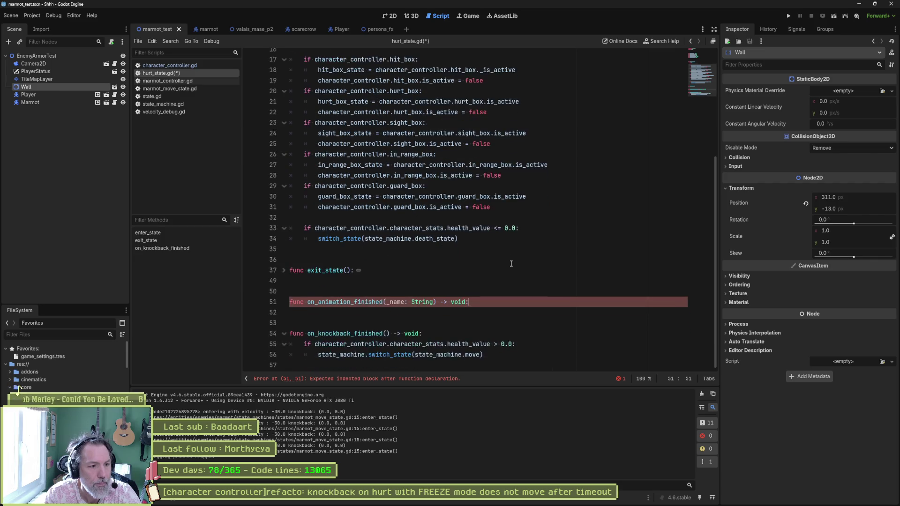
left_click(408, 153)
key("Return")
- Declare var anim_finished := false and set anim_finished = true inside on_animation_finished
type("var anim?f")
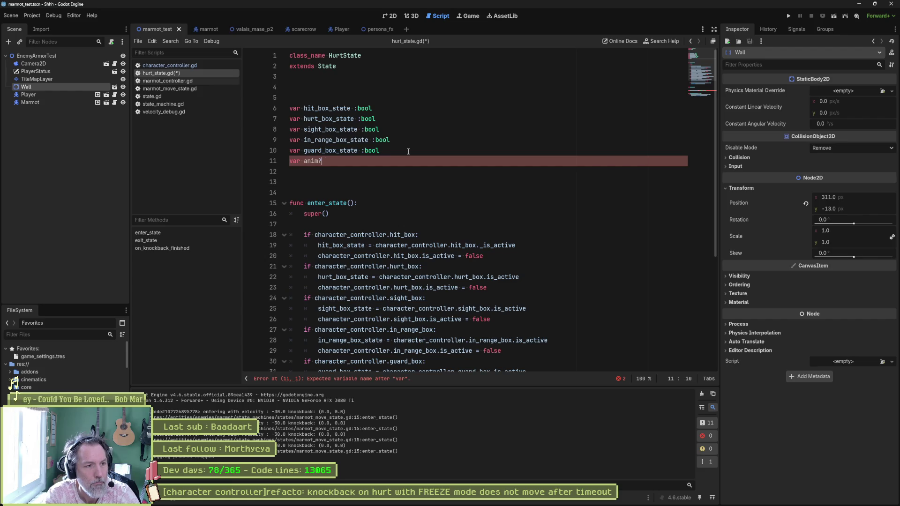
key("BackSpace")
key("BackSpace")
type("_finished := false")
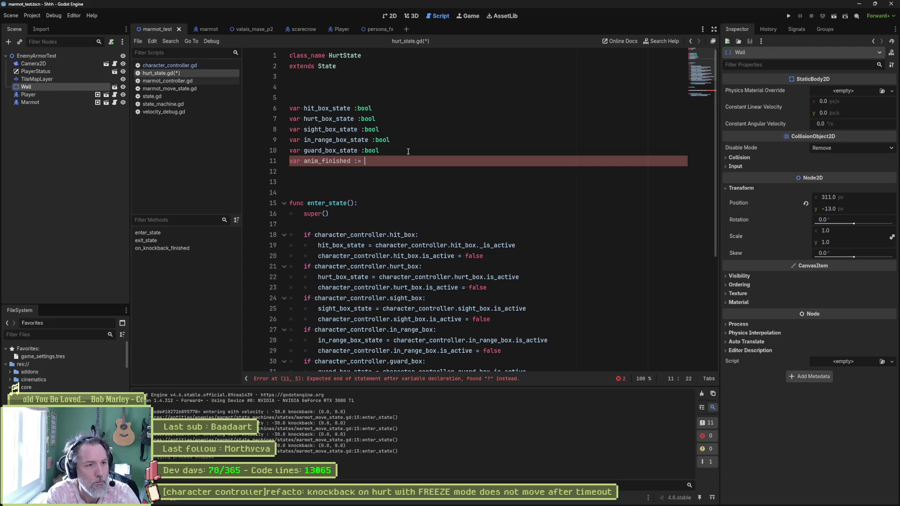
double_click(327, 161)
key("ctrl+c")
scroll(422, 234, "down", 5)
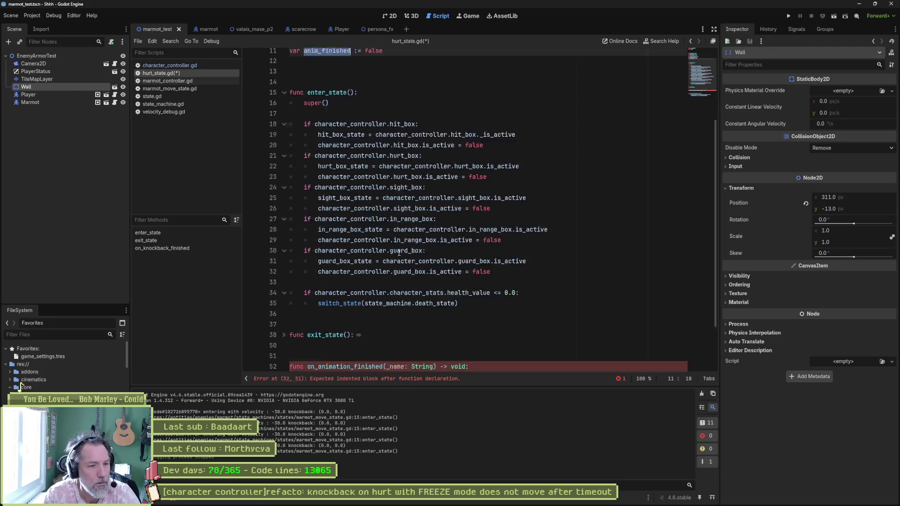
left_click(489, 306)
key("Return")
key("ctrl+v")
type("= true")
- Append 'and anim_finished' to the health check in on_knockback_finished
double_click(326, 312)
scroll(472, 347, "down", 1)
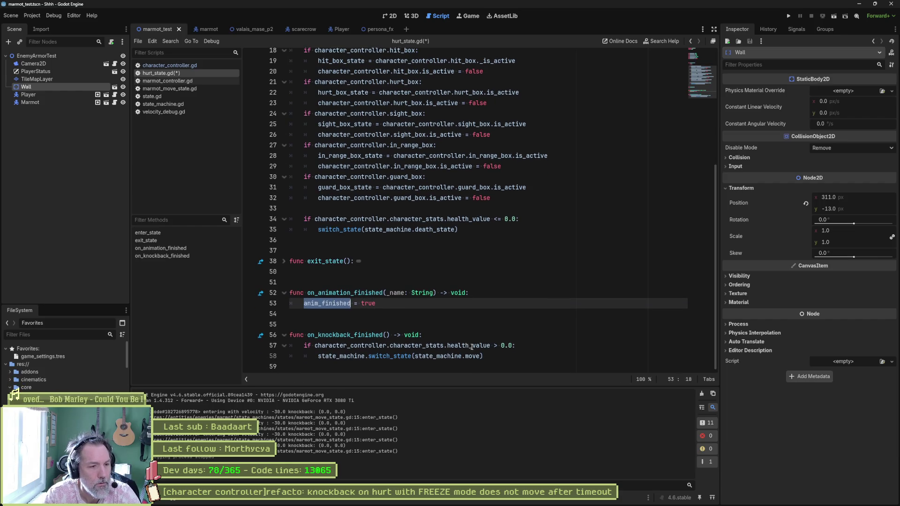
left_click(523, 346)
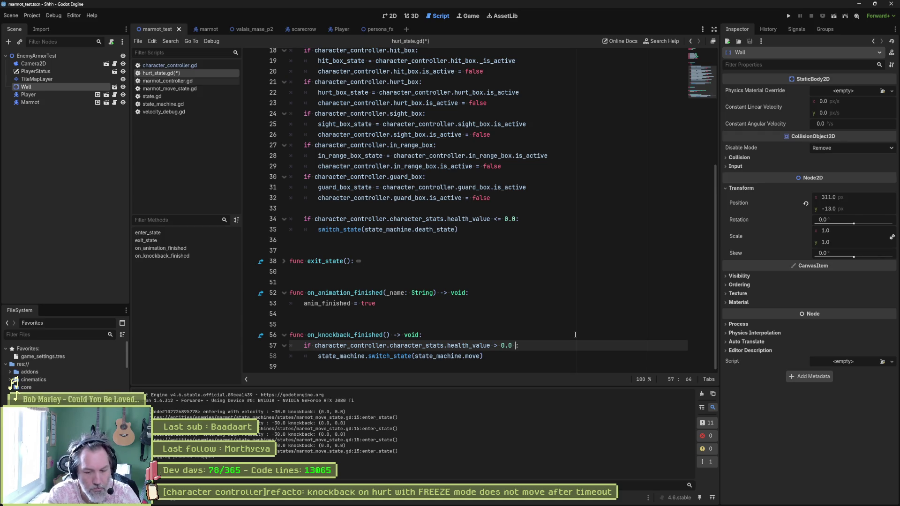
key("Left")
type("and anim_finished")
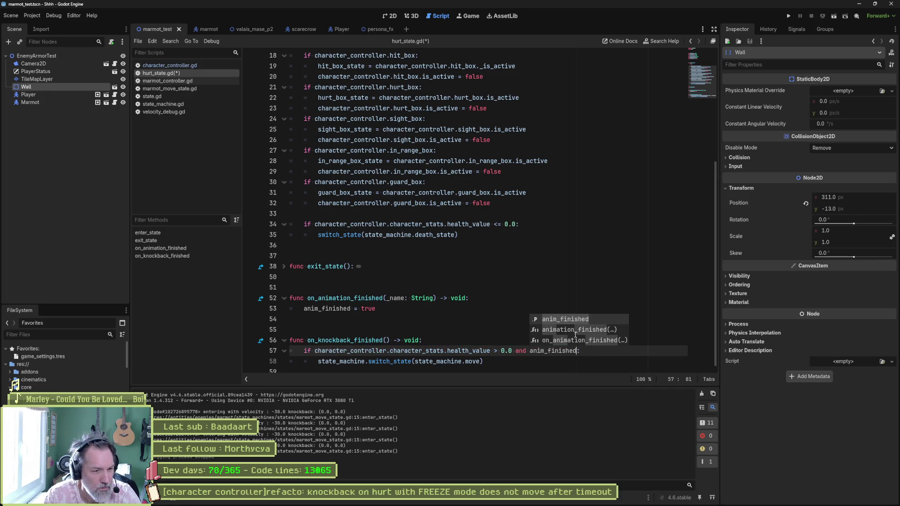
- Paste the health check and switch_state lines into on_animation_finished
left_click(517, 341)
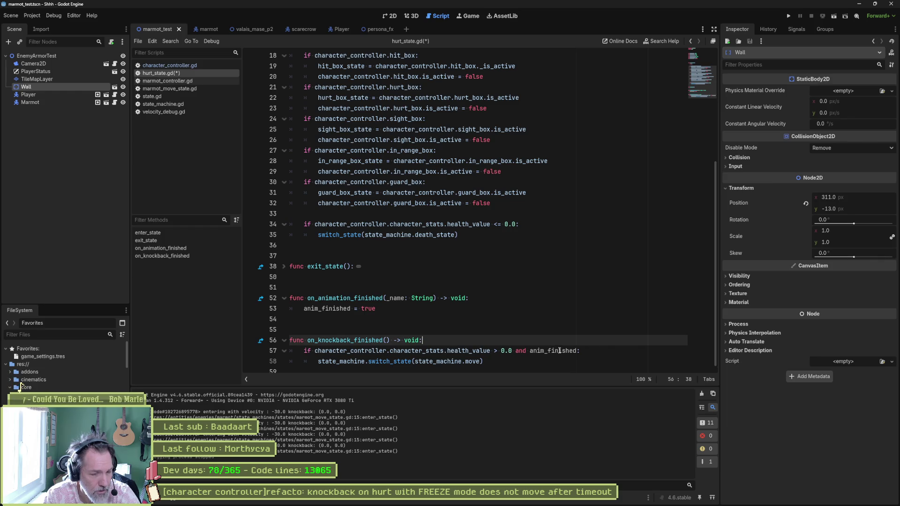
mouse_move(559, 351)
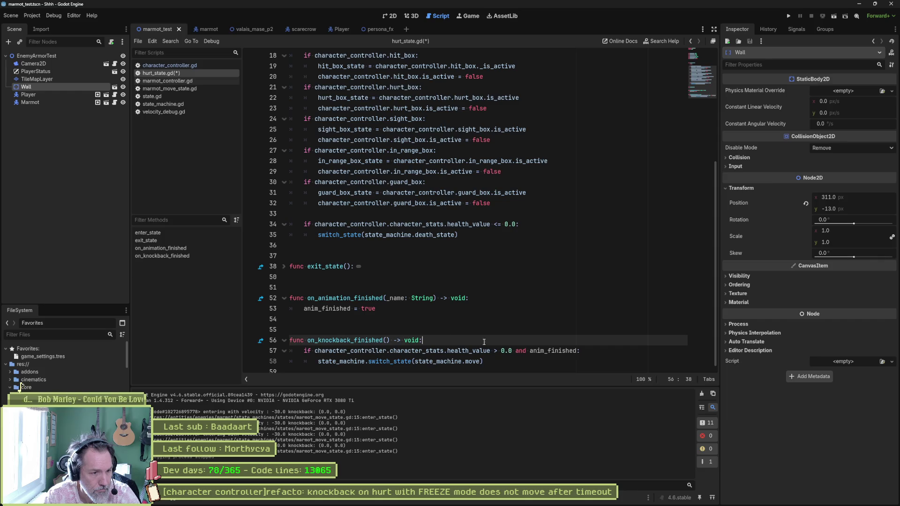
left_click(485, 307)
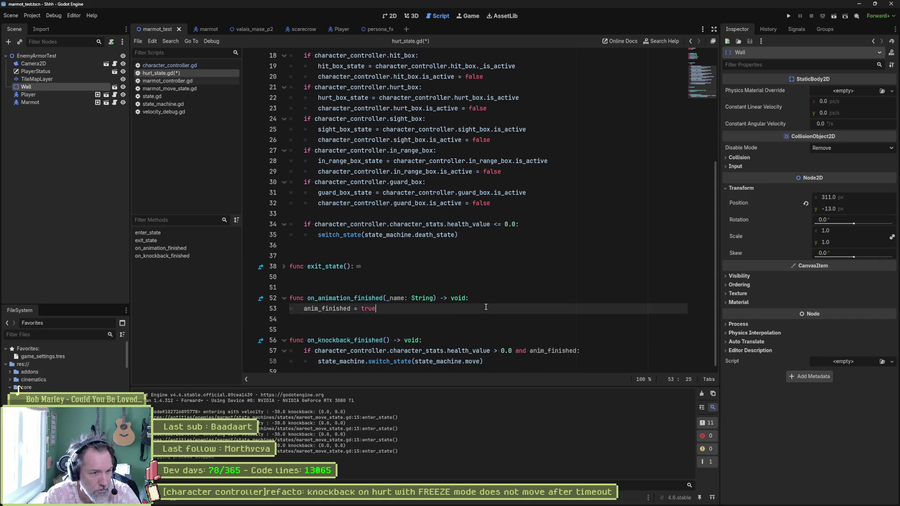
type("if character_controller.character_stats.health_value > 0.0 and anim_finished: \t\tstate_machine.switch_state(state_machine.move)")
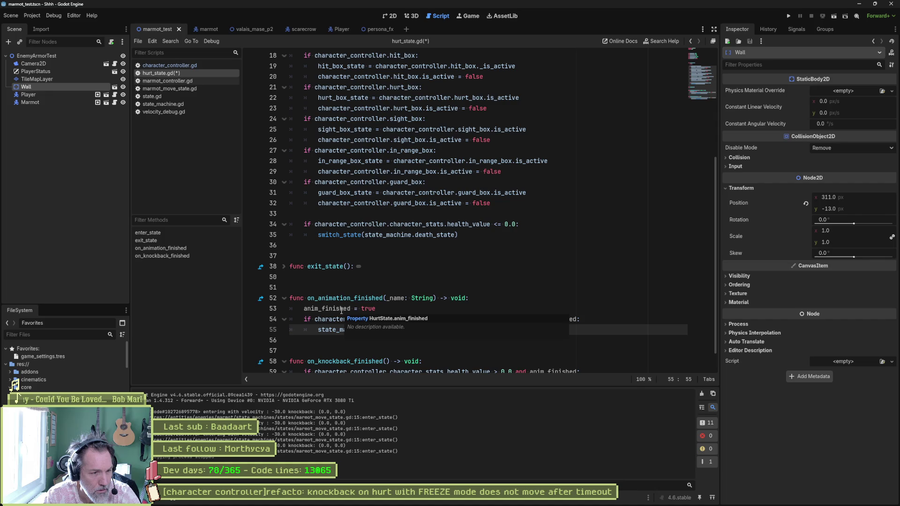
- Copy the flag assignment into on_knockback_finished and rename it knockback_finished
key("Up")
key("Up")
key("shift+Up")
key("ctrl+c")
left_click(450, 361)
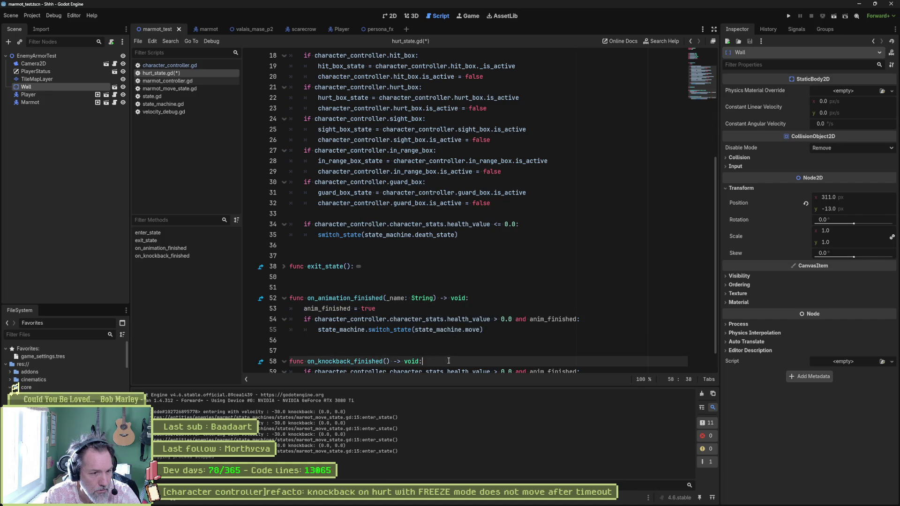
key("ctrl+v")
double_click(335, 335)
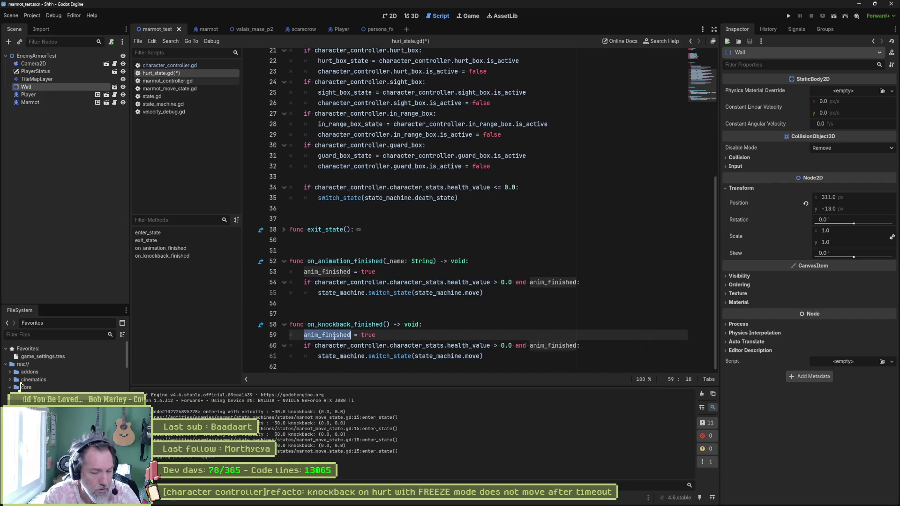
type("knockback_finished")
- Replace anim_finished with knockback_finished in on_animation_finished's condition
double_click(340, 340)
key("ctrl+c")
double_click(558, 287)
key("ctrl+v")
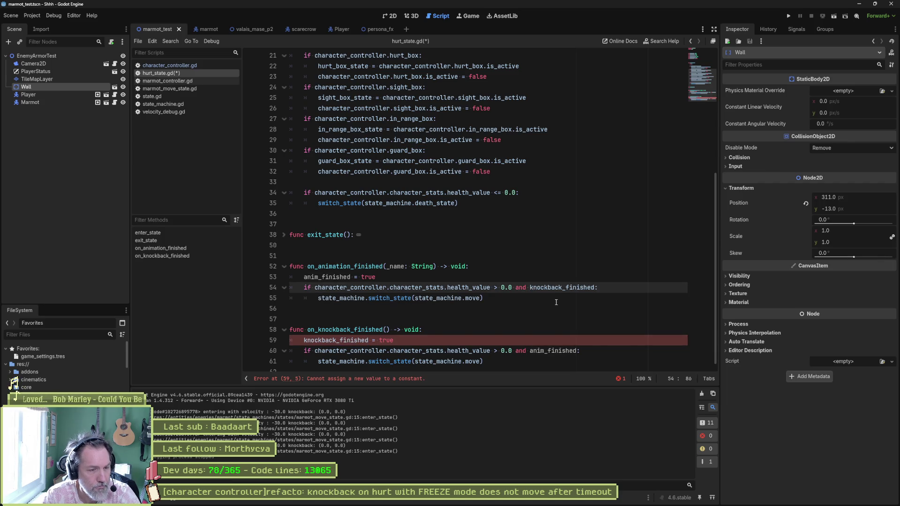
scroll(442, 243, "up", 7)
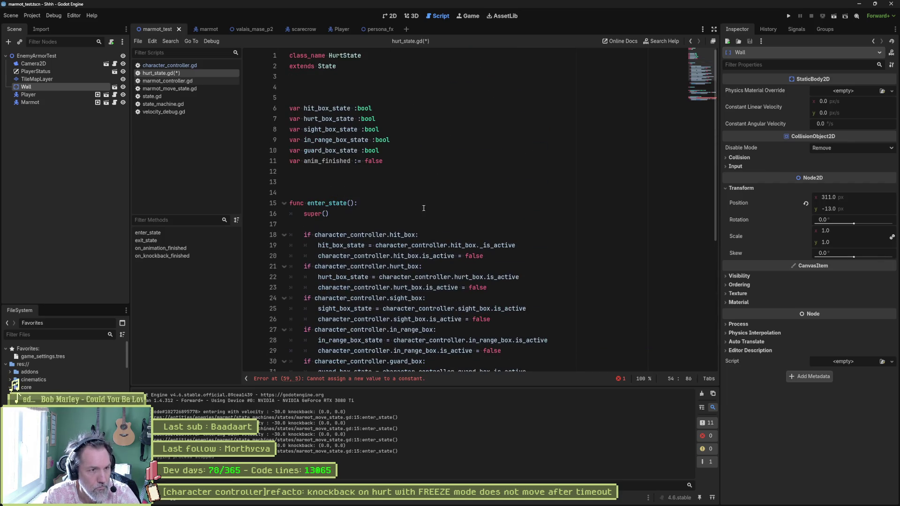
- Duplicate the anim_finished declaration, rename the copy knockback_finished, and save
left_click(385, 161)
key("ctrl+shift+d")
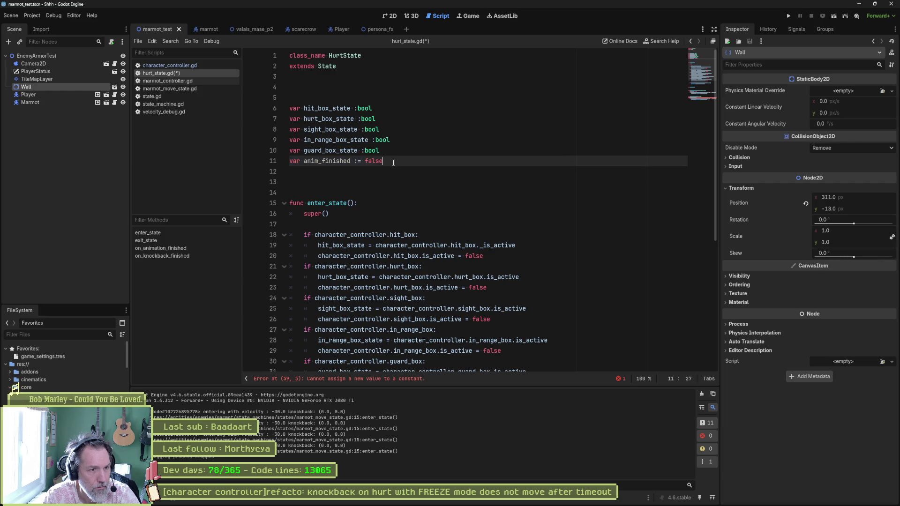
scroll(385, 287, "down", 3)
scroll(384, 287, "down", 4)
left_click(376, 361)
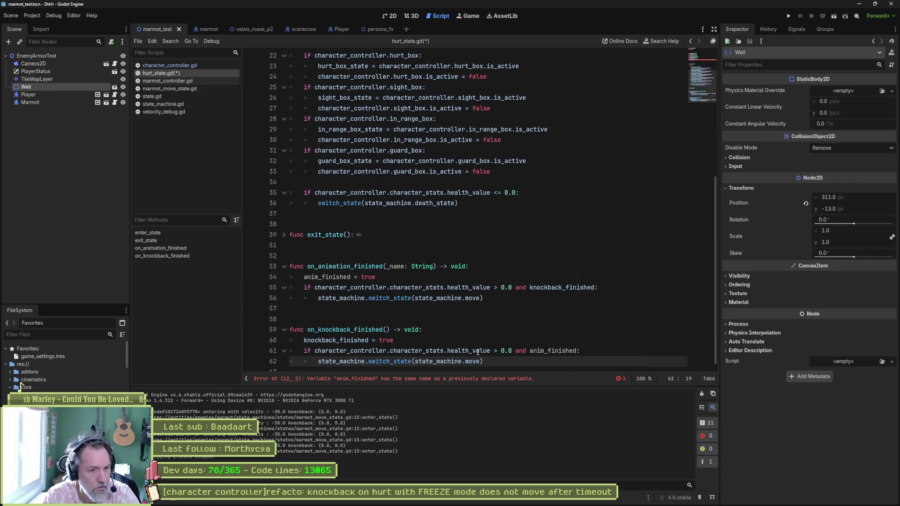
double_click(344, 341)
key("ctrl+c")
scroll(377, 242, "up", 6)
double_click(325, 139)
key("ctrl+v")
key("ctrl+s")
- Rename both flag declarations to _anim_finished and _knockback_finished
scroll(472, 204, "down", 4)
scroll(475, 205, "up", 4)
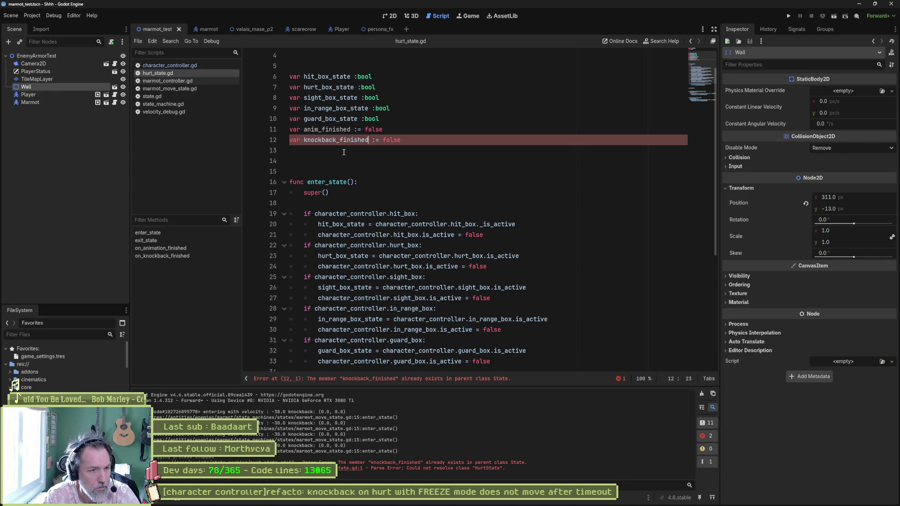
type("_")
key("Up")
type("j_")
key("BackSpace")
key("BackSpace")
- Add the underscore prefix to the flag references on lines 54, 61 and 55
scroll(362, 293, "down", 6)
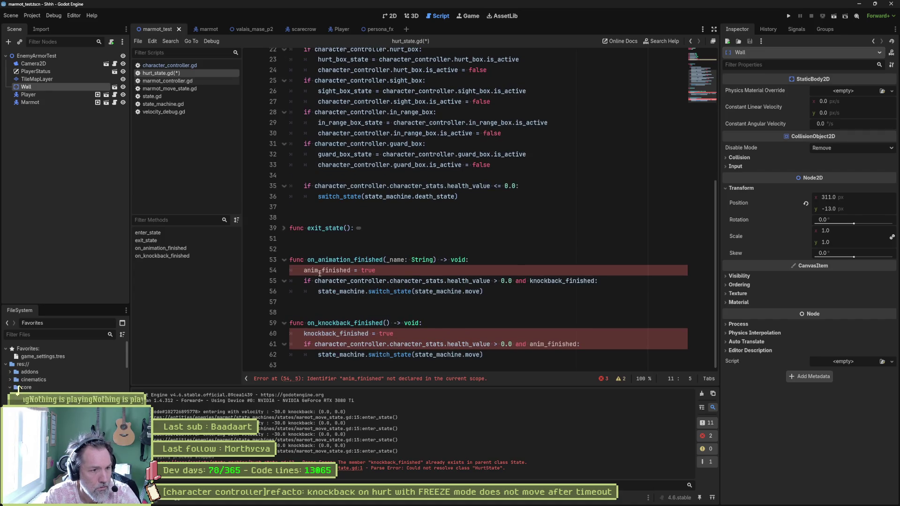
left_click(305, 270)
type("_")
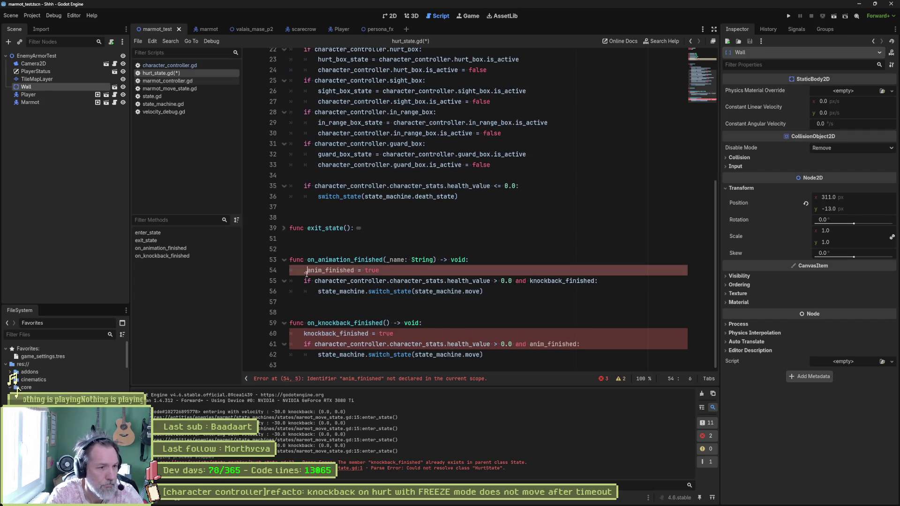
key("Escape")
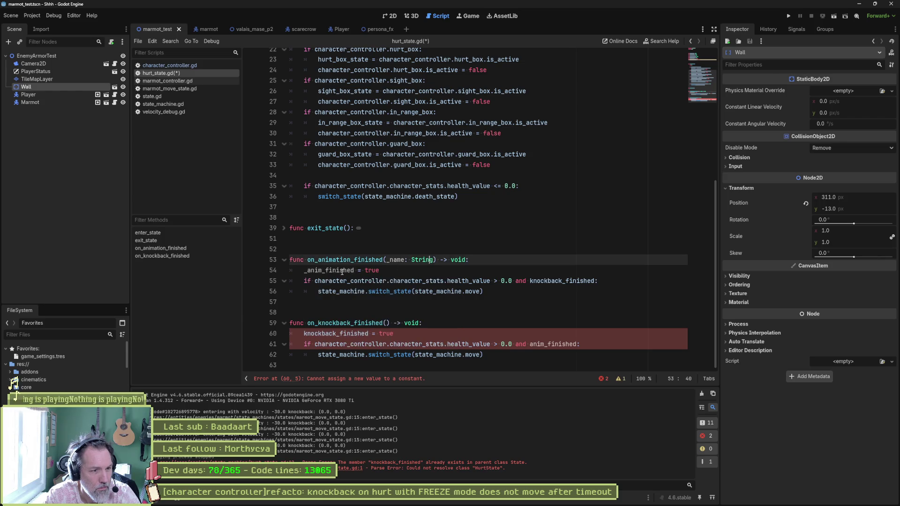
double_click(547, 344)
left_click(530, 344)
type("_")
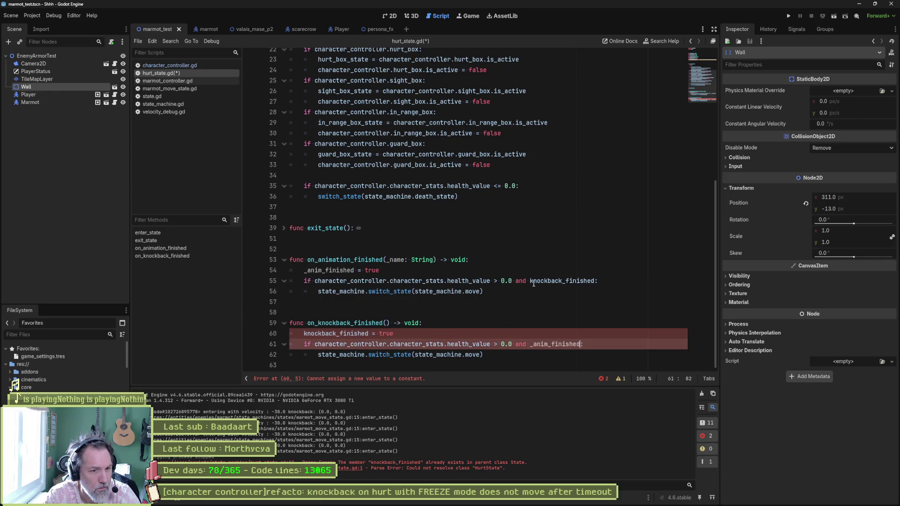
left_click(530, 281)
type("_")
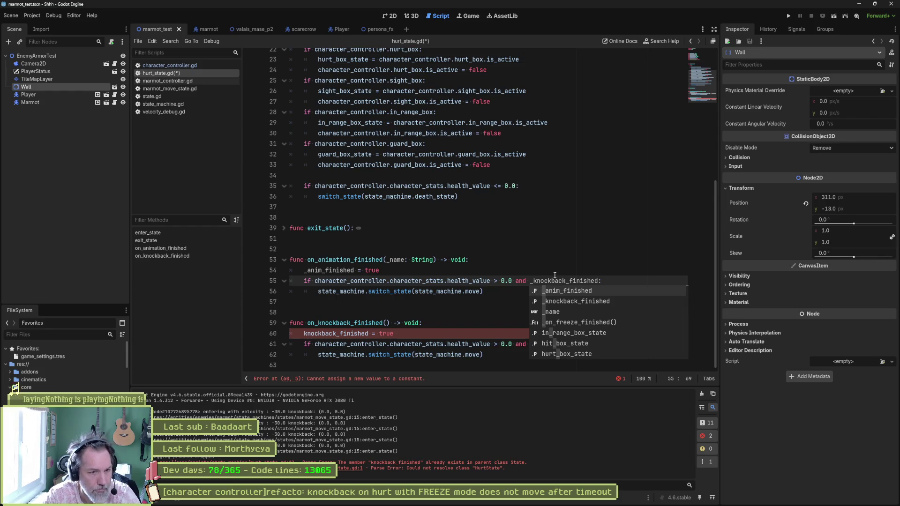
- Jump to knockback_finished's definition in state.gd
key("Escape")
double_click(546, 281)
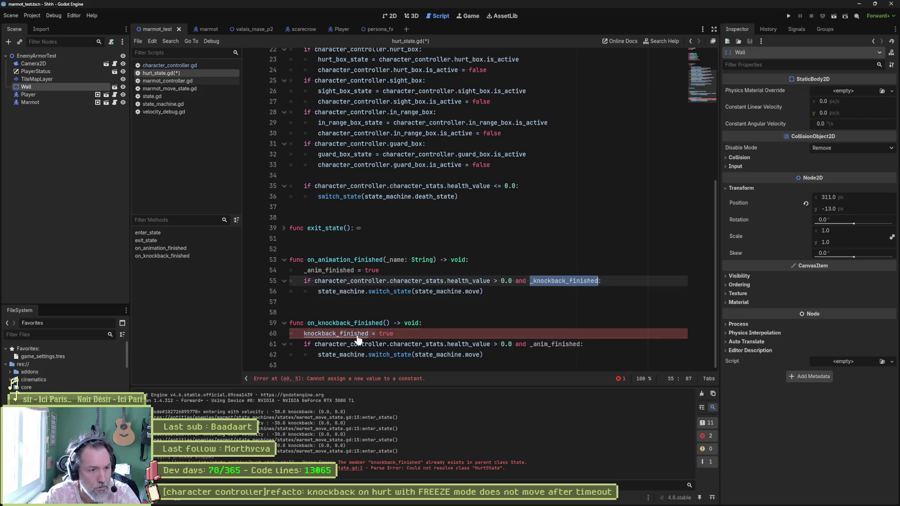
left_click(545, 281, "ctrl")
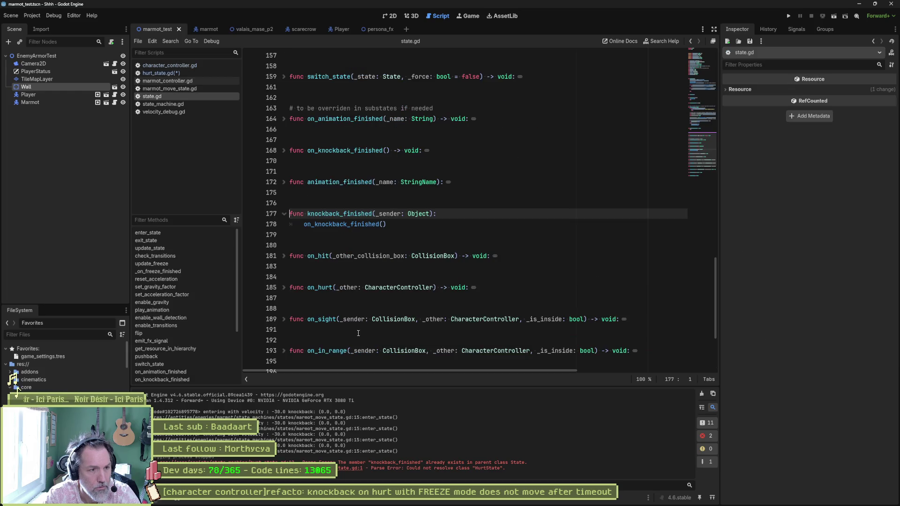
- Change on_knockback_finished's assignment to _knockback_finished = true and save hurt_state.gd
double_click(361, 214)
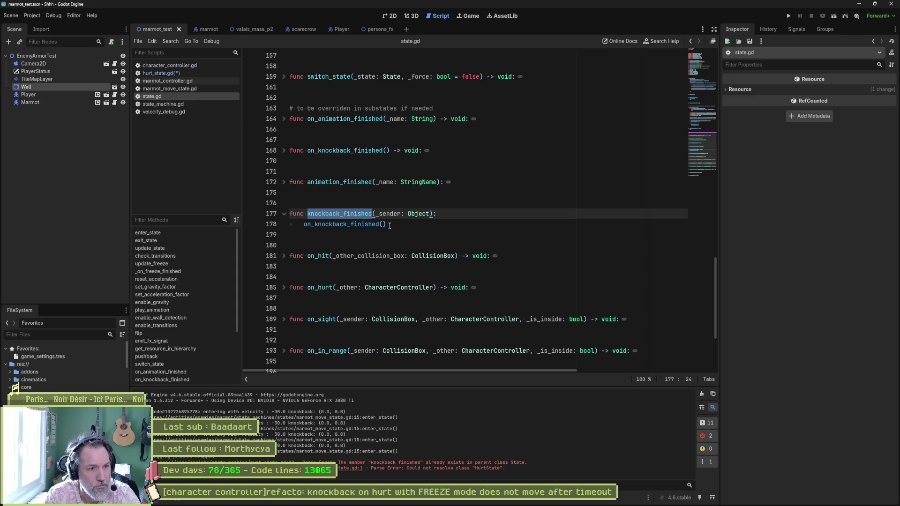
key("alt+Left")
key("Home")
type("_")
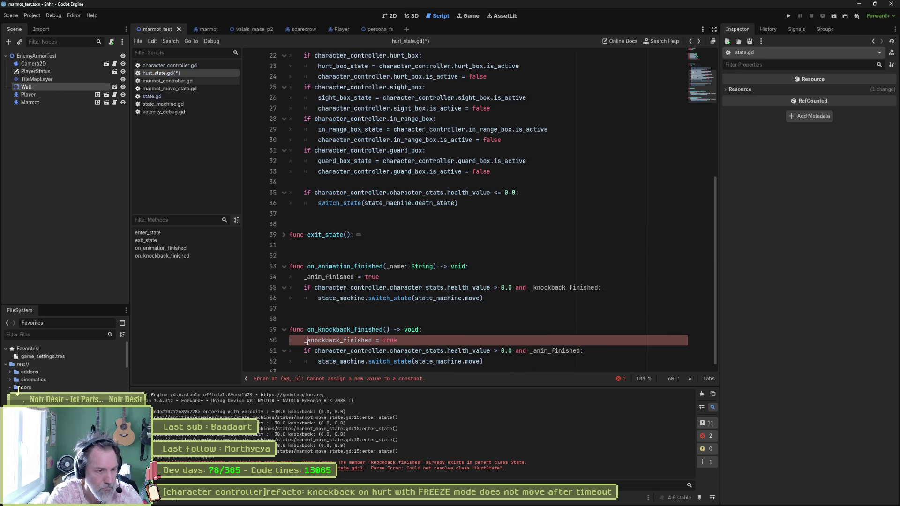
left_click(547, 287)
key("ctrl+s")
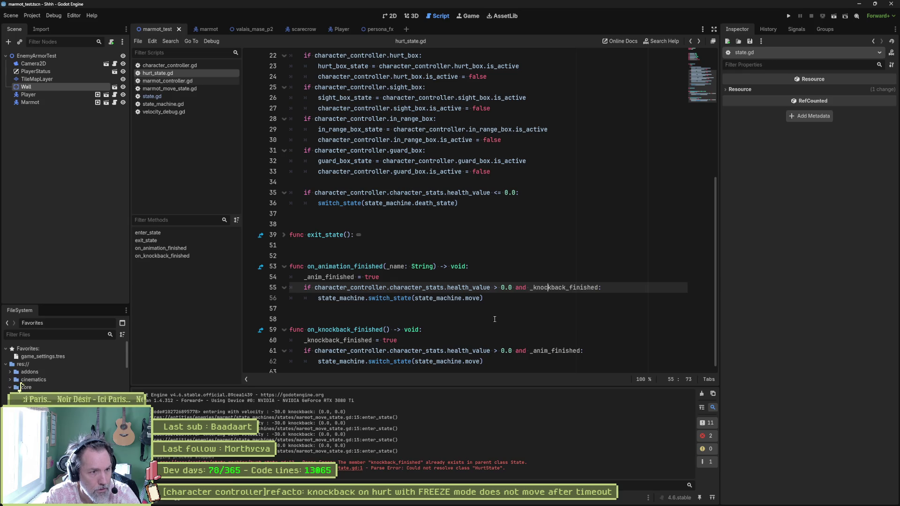
- Run the marmot test scene with F6 to check the fix
mouse_move(690, 94)
left_mouse_down()
mouse_move(701, 50)
mouse_move(690, 100)
left_mouse_up()
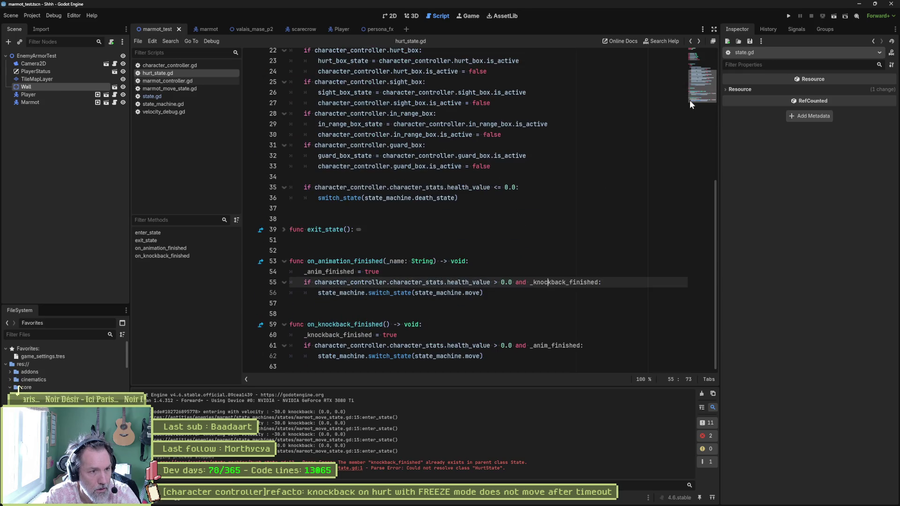
left_click(511, 235)
key("F6")
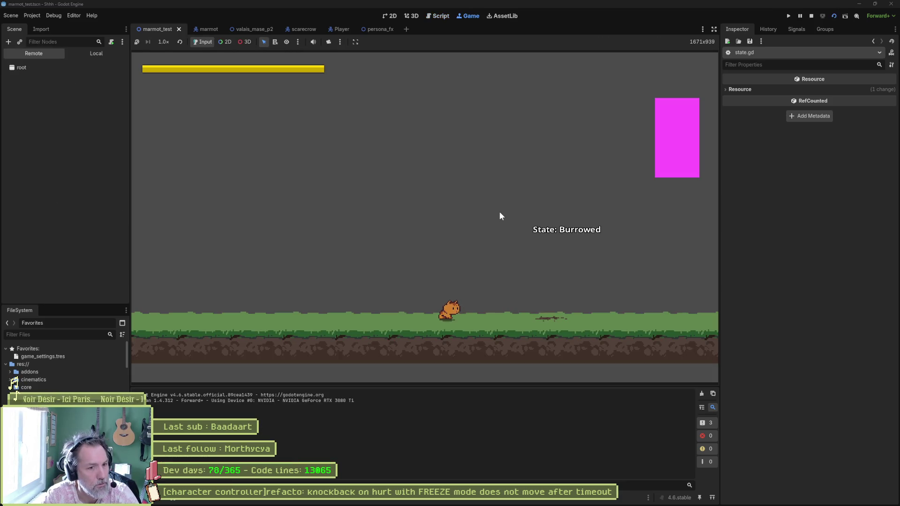
key("Right")
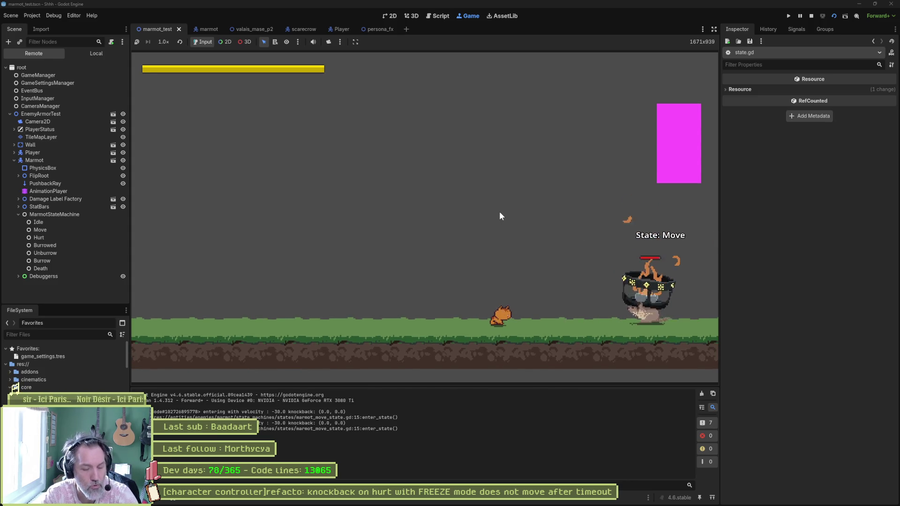
key("F8")
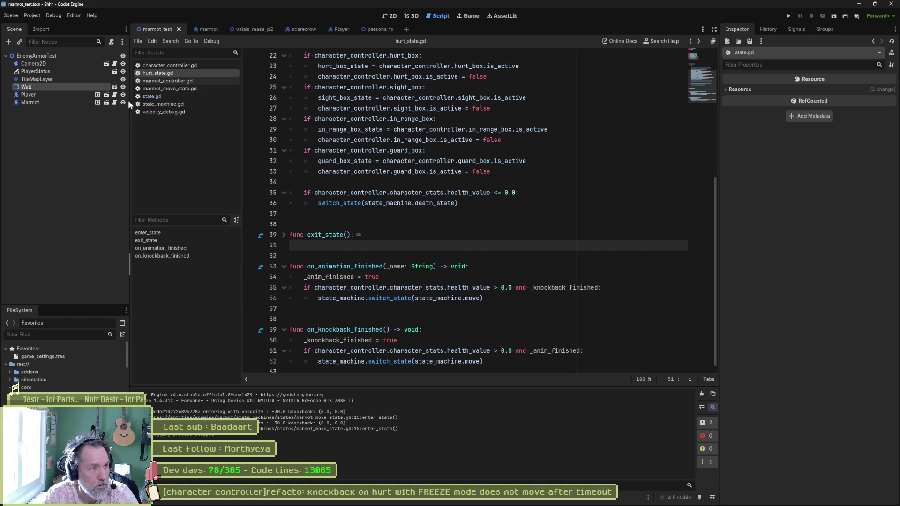
- Open game_settings.tres from Favorites and leave Knockback Force at 200.0
left_click(47, 357)
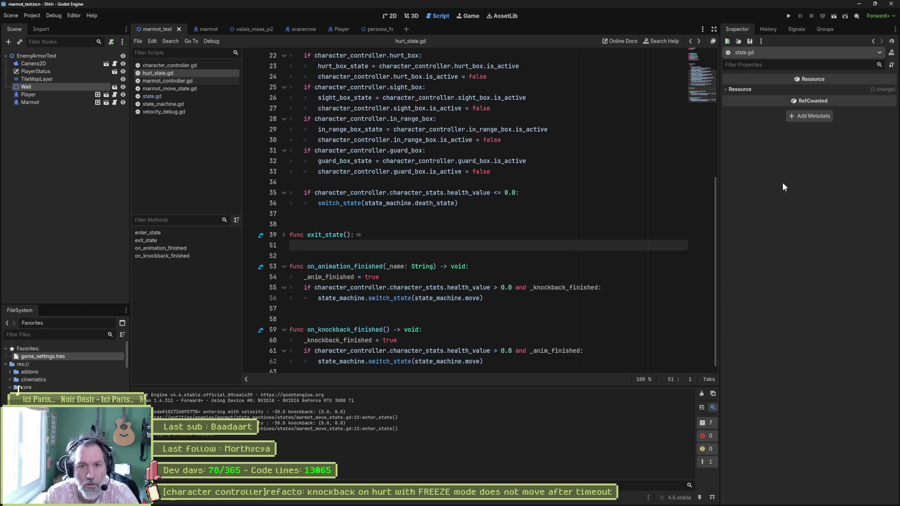
double_click(36, 356)
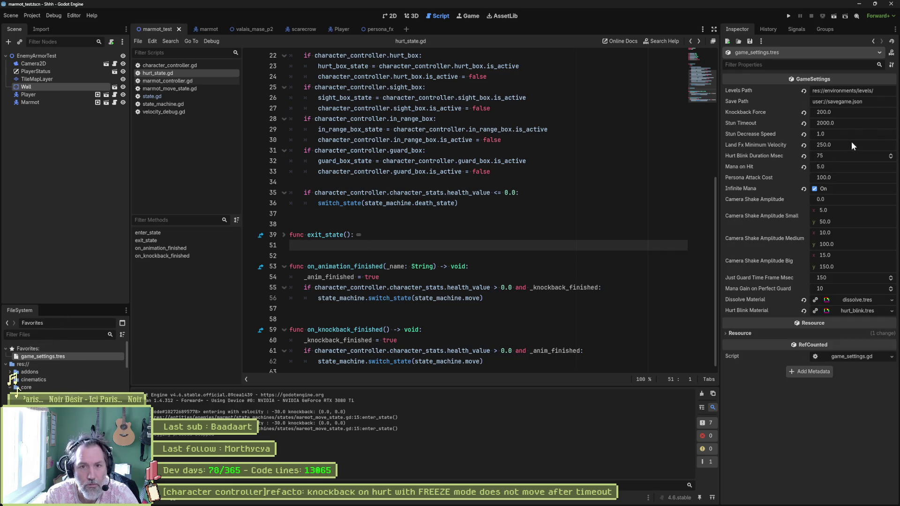
left_click(863, 112)
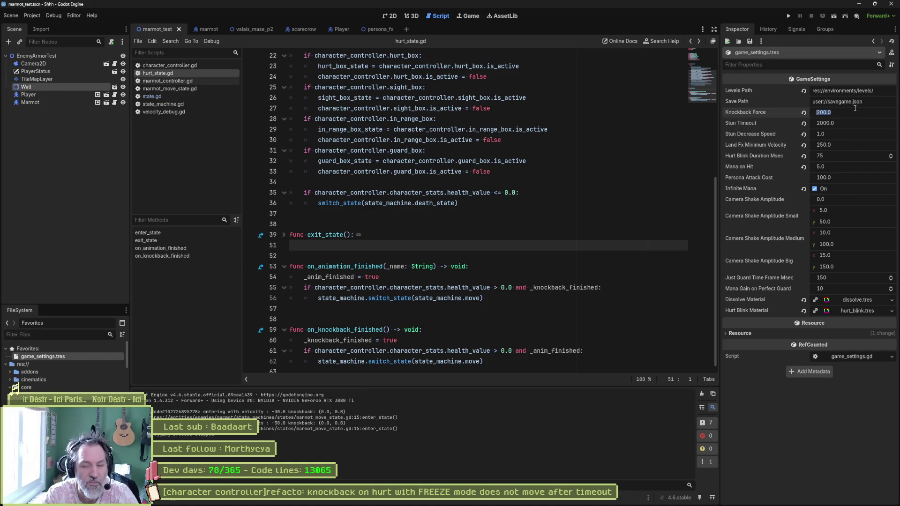
left_click(628, 203)
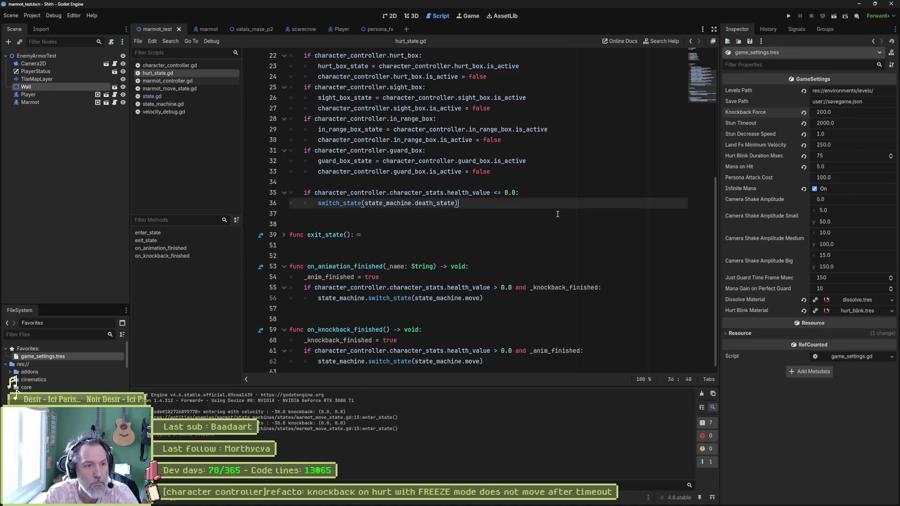
- Set the Marmot's Knockback Resistance to 1.0 and rerun the test scene
left_click(84, 103)
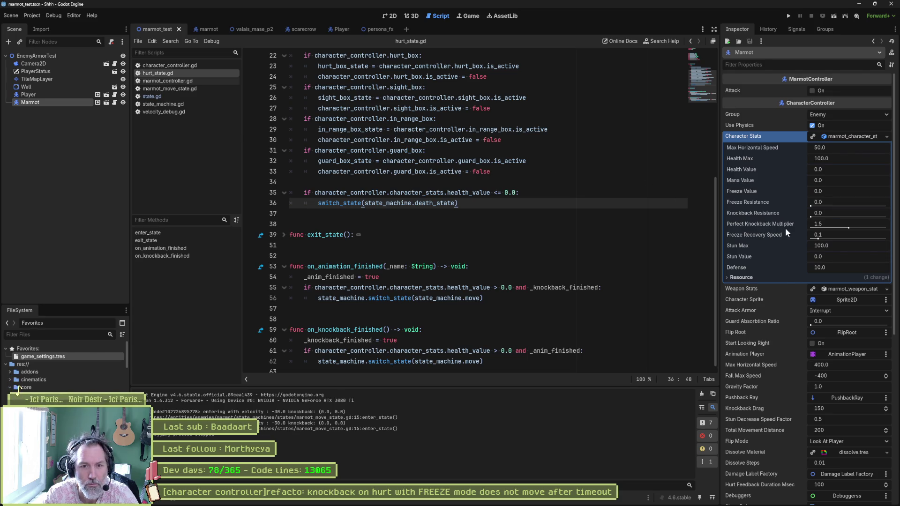
left_click_drag(831, 216, 886, 216)
left_click(656, 193)
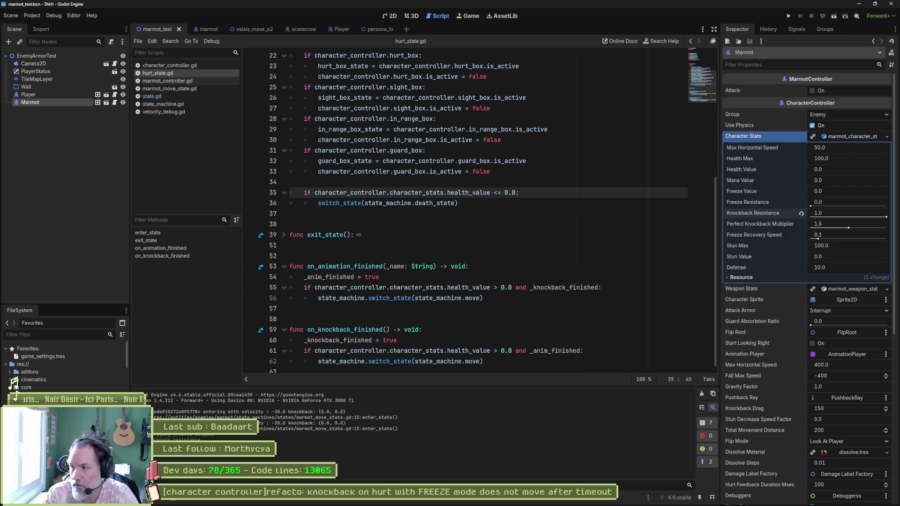
left_click(534, 184)
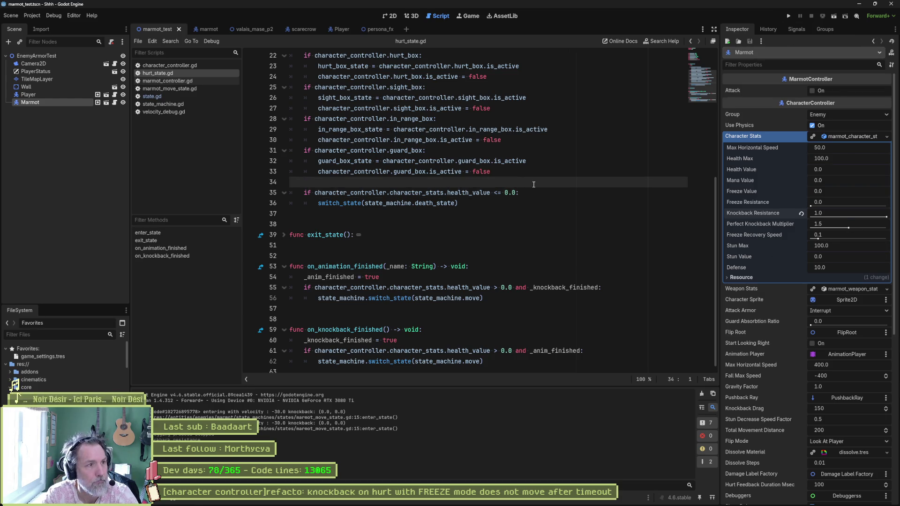
key("F6")
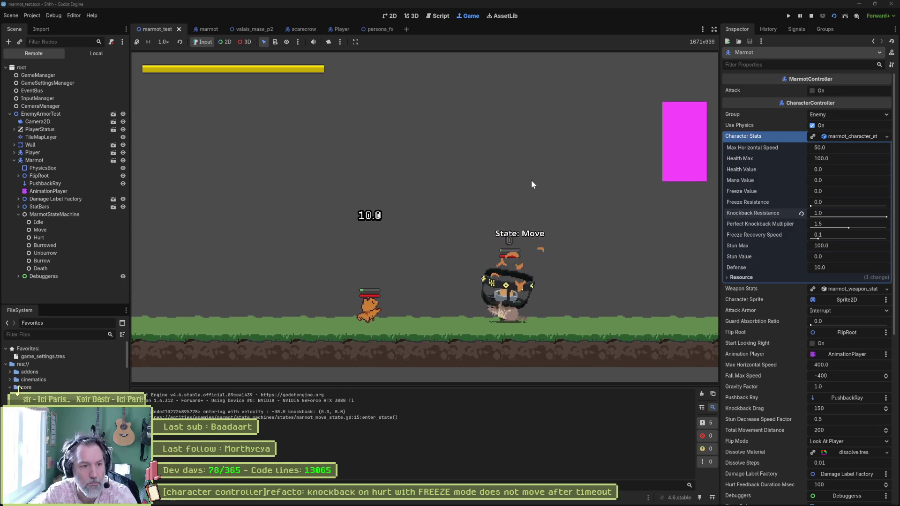
- Stop the running test game with F8 and open a File Explorer window
key("F8")
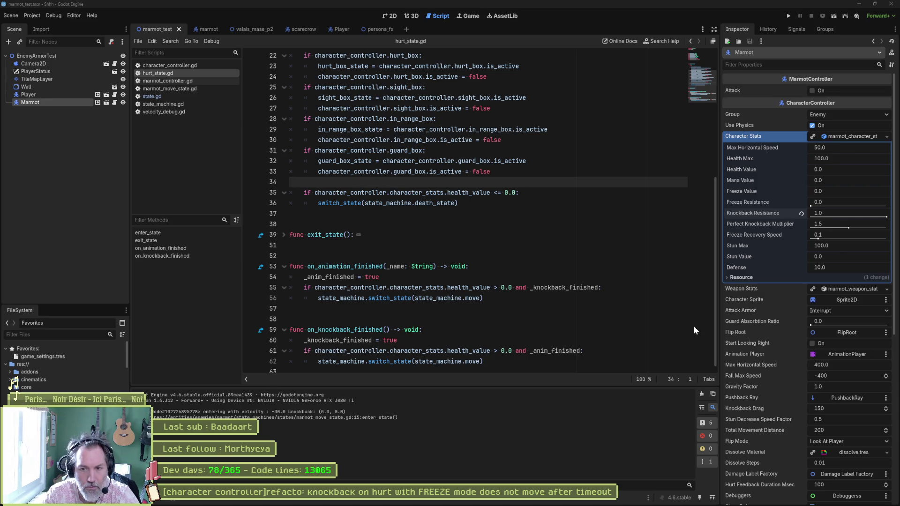
key("super+e")
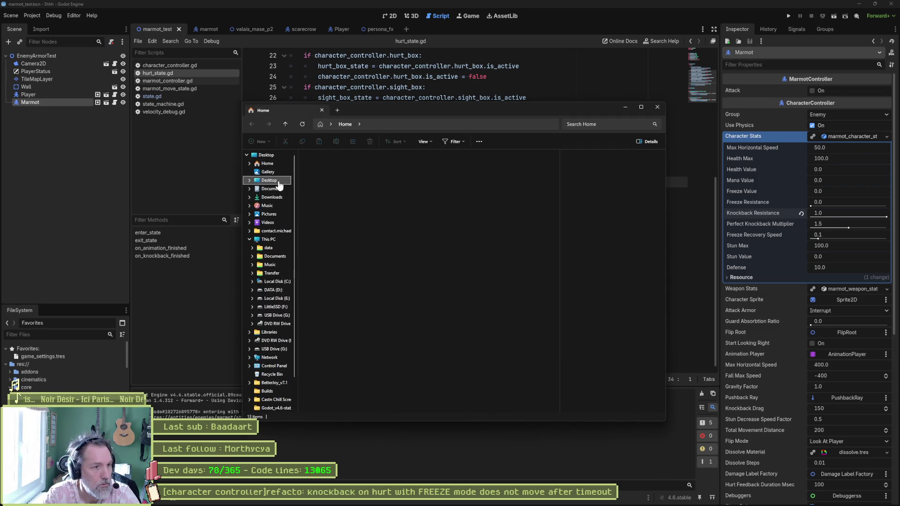
- Open the Properties of the recorded mp4 in Desktop > Recordings
left_click(270, 183)
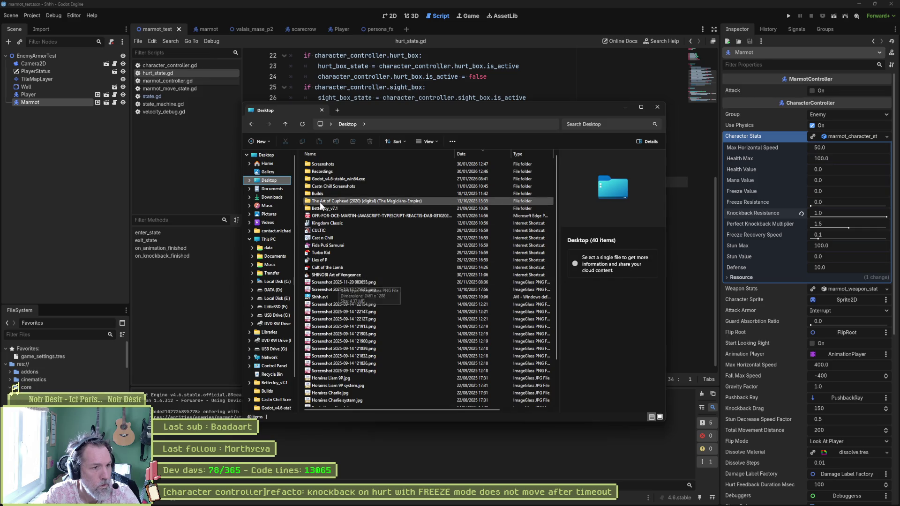
double_click(330, 172)
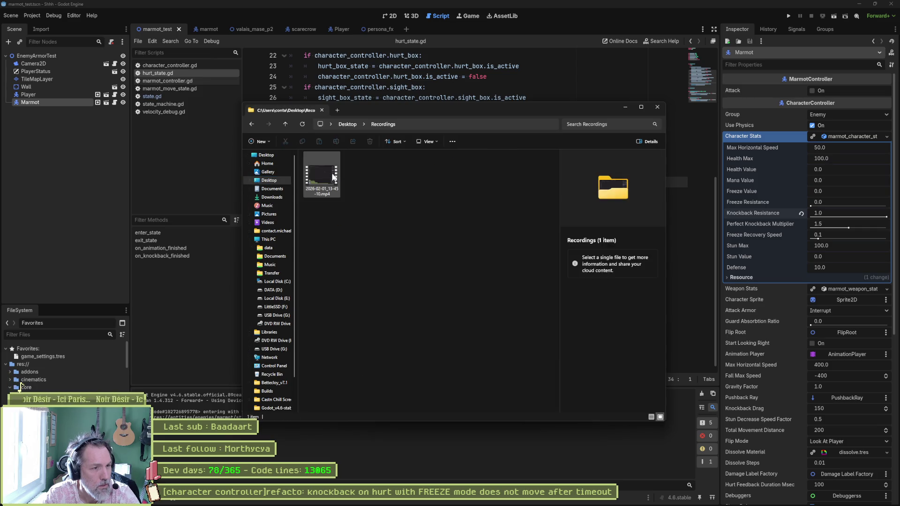
right_click(323, 177)
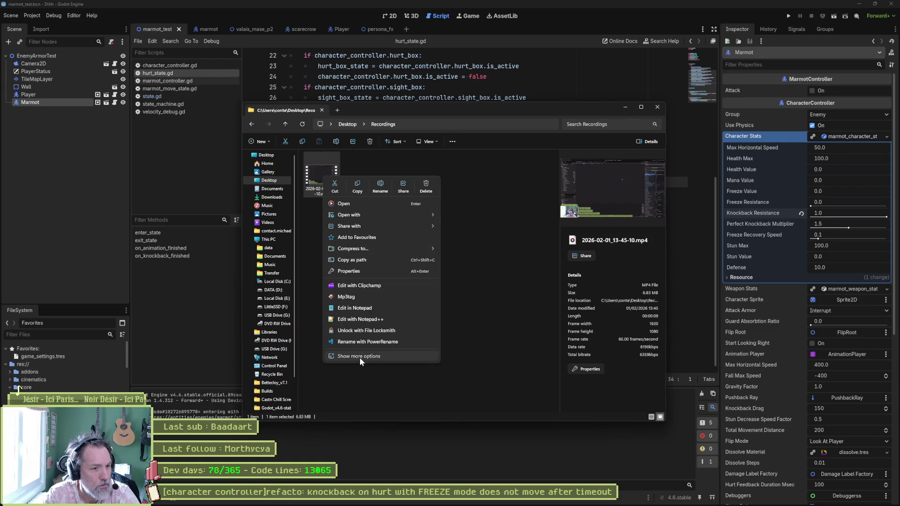
left_click(359, 358)
left_click(356, 388)
- Set PotPlayer as the default .mp4 app, then open 2026-02-01_13-45-10.mp4 in it
left_click(419, 235)
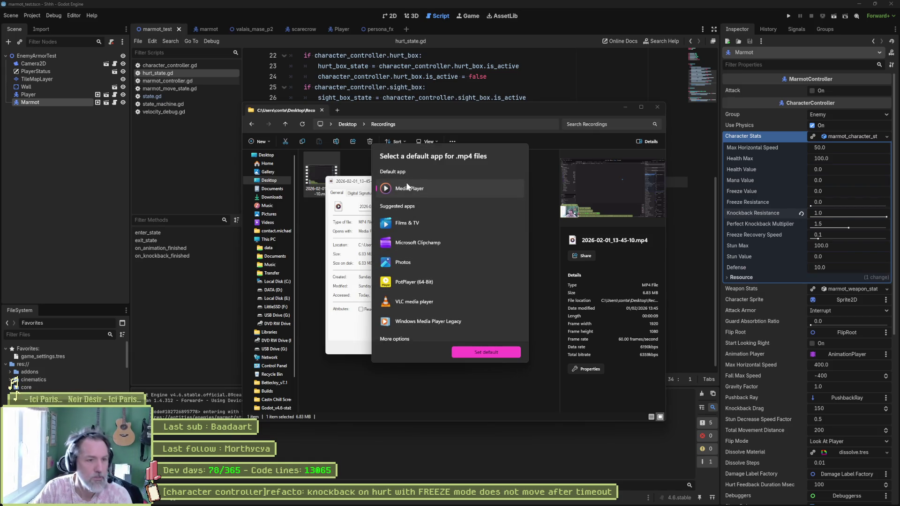
left_click(444, 286)
left_click(480, 350)
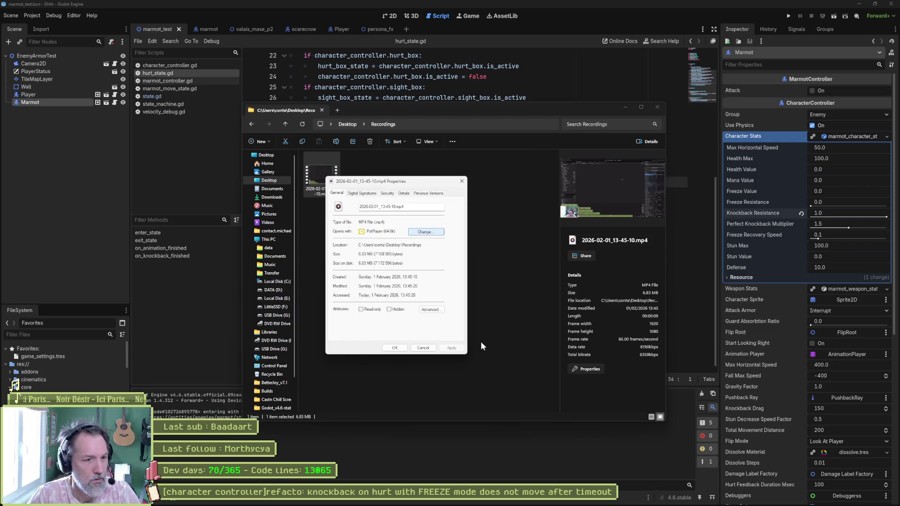
key("Return")
left_click(476, 351)
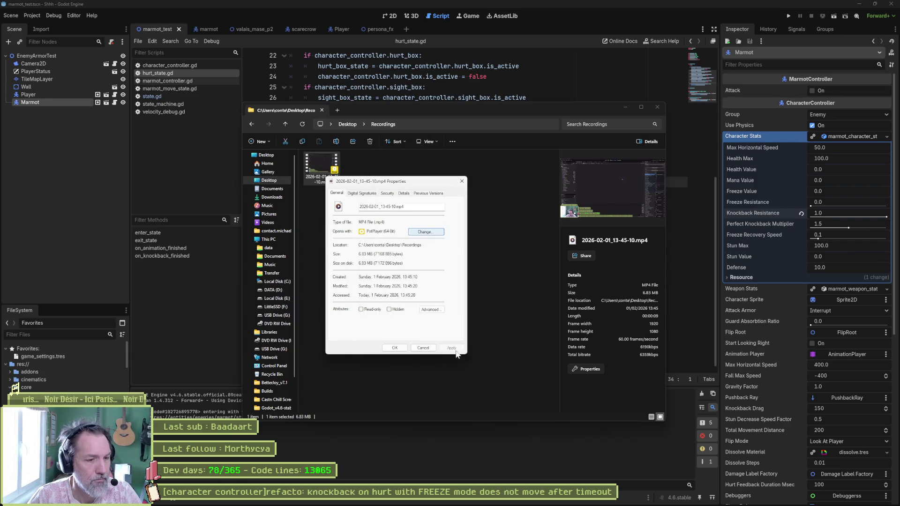
key("Return")
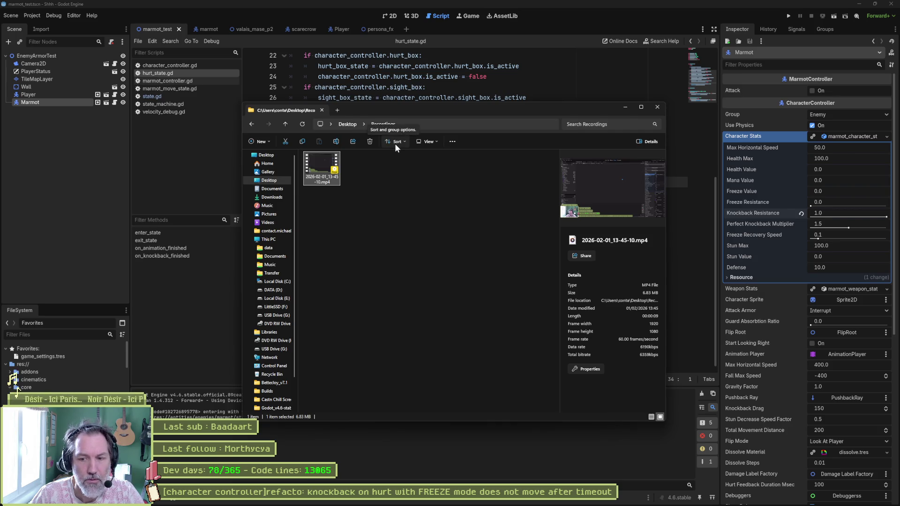
left_click(418, 192)
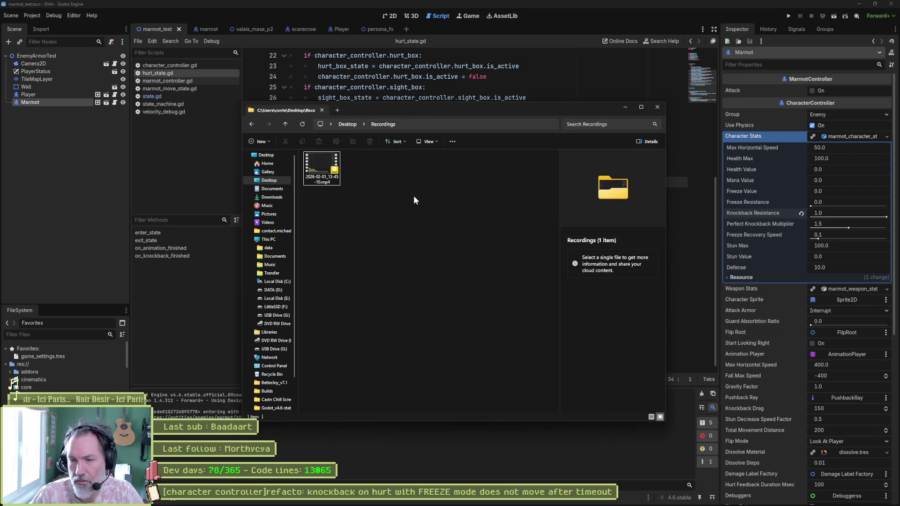
left_click(324, 167)
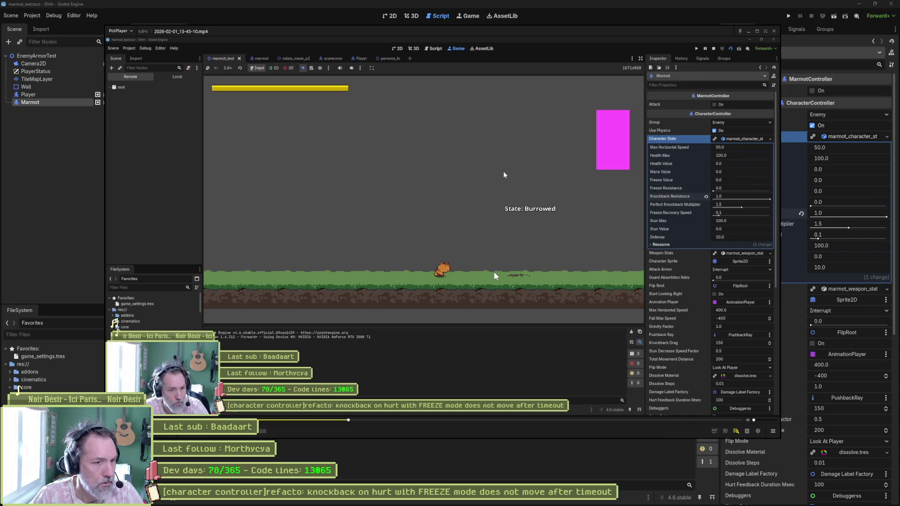
- Frame-step the clip through the marmot's hit, Hurt animation and return to Move, then close PotPlayer
key("f")
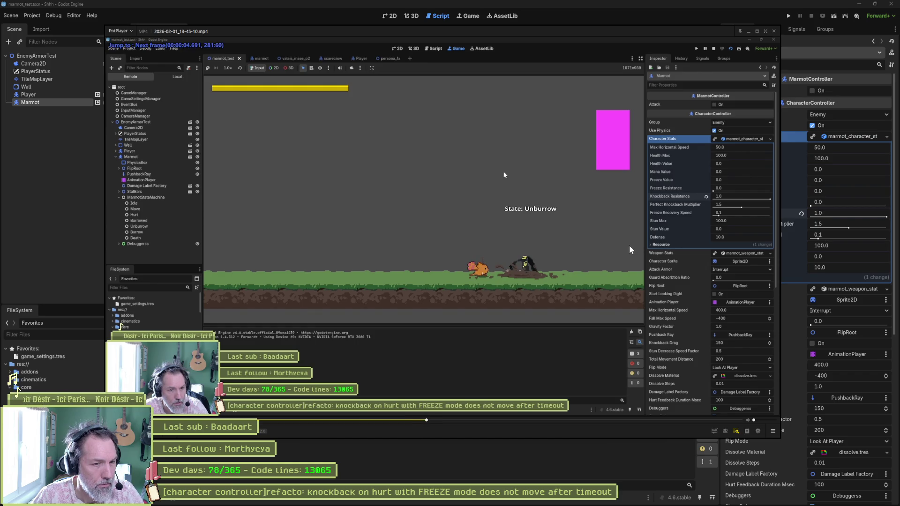
key("f")
key("f")
key("d")
key("d")
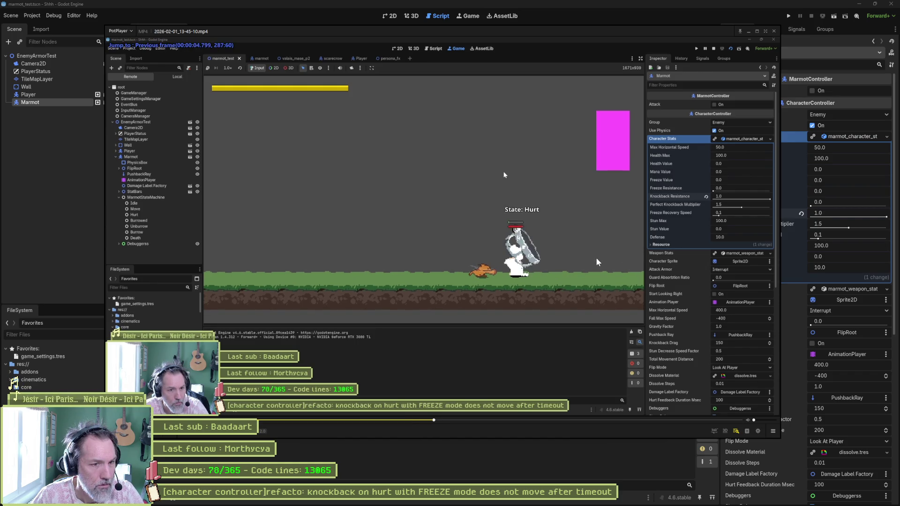
key("d")
key("d")
key("d")
key("f")
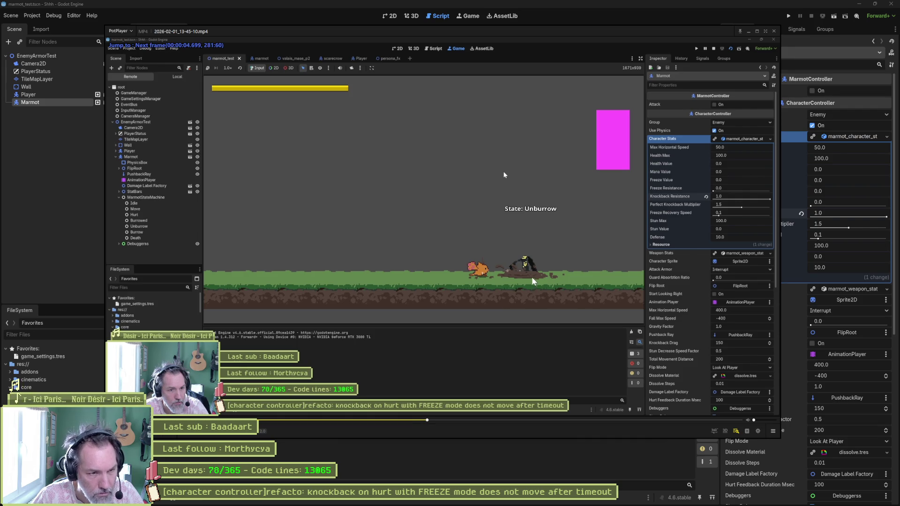
key("f")
key("f")
key("f")
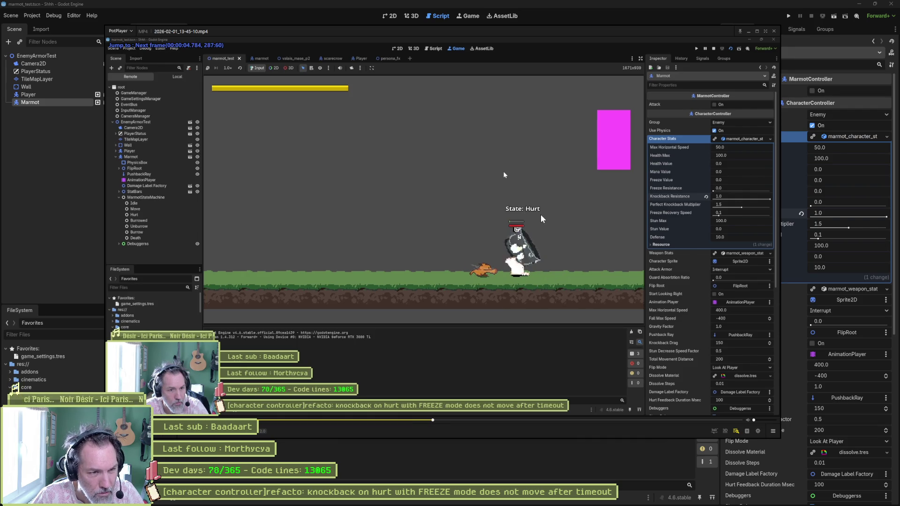
key("f")
key("f")
key("f")
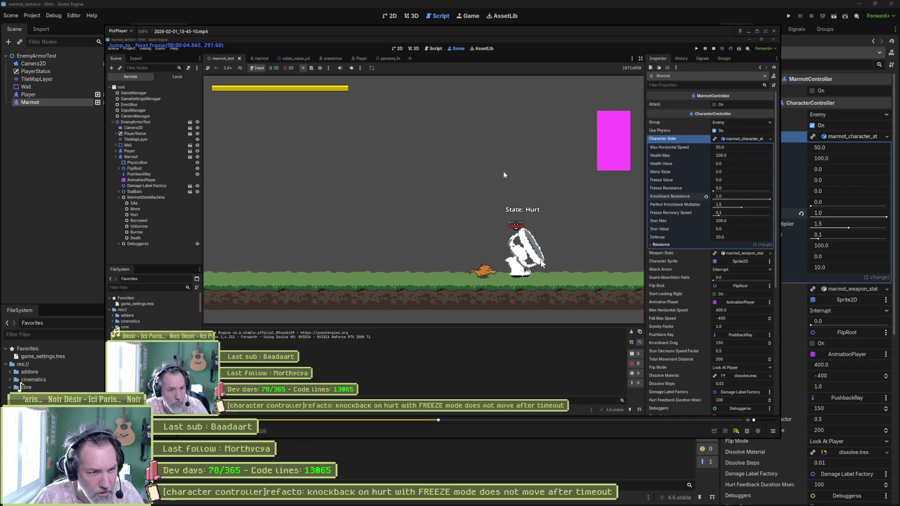
key("f")
key("f")
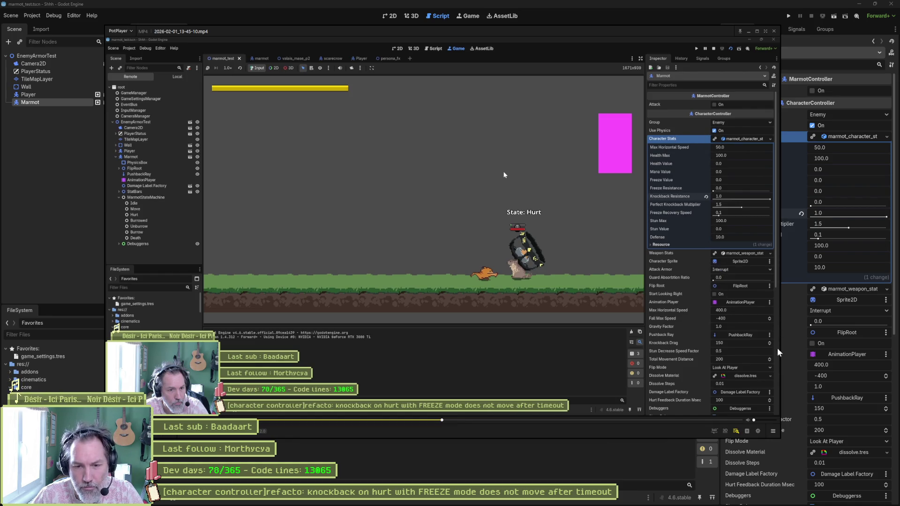
key("f")
key("f")
key("f")
key("f")
key("f")
key("f")
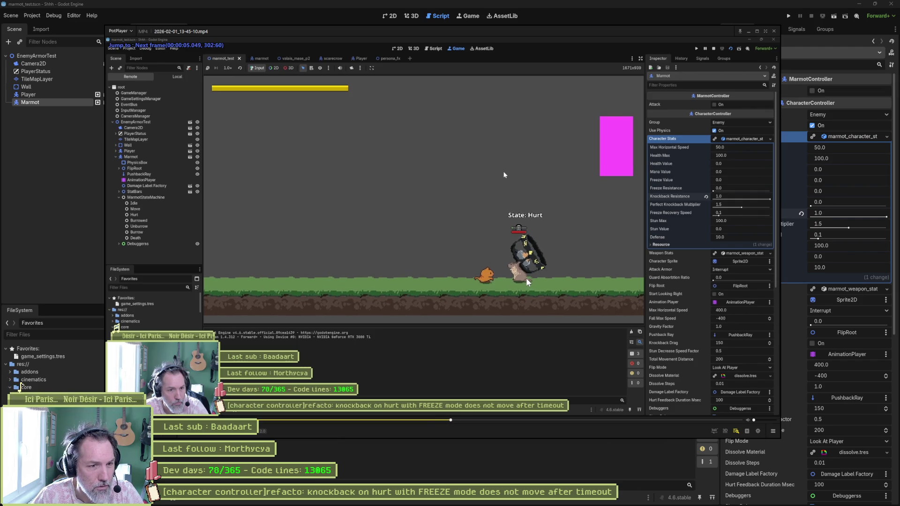
key("f")
key("f")
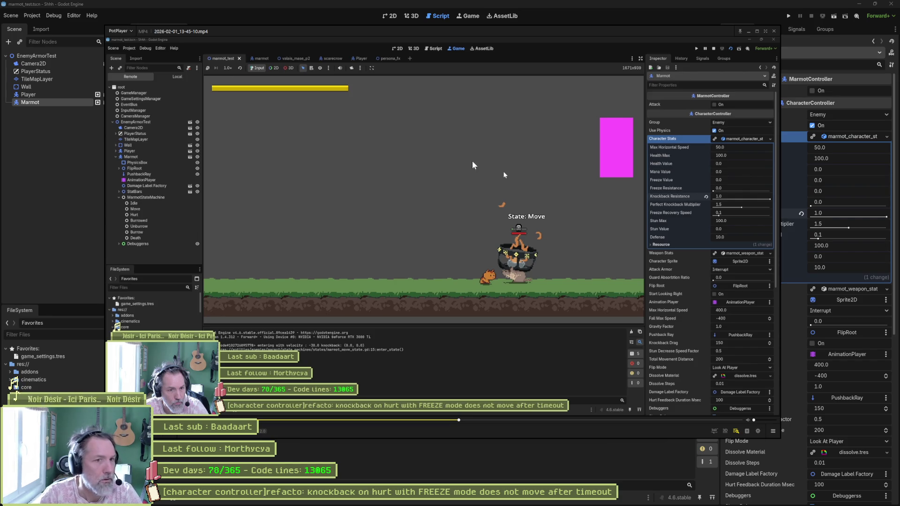
left_click(774, 31)
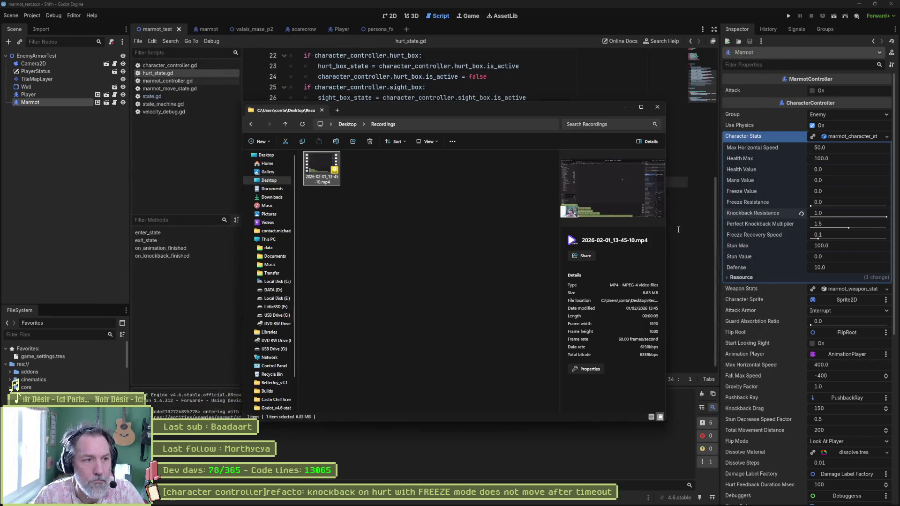
- Review the Marmot's Character Stats and Weapon Stats in the Inspector, then save the test scene
left_click_drag(555, 109, 899, 109)
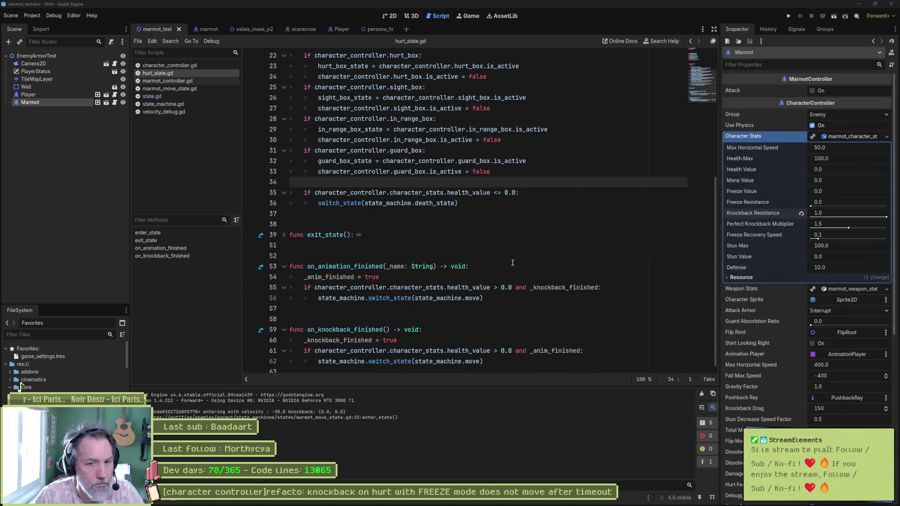
scroll(797, 369, "down", 5)
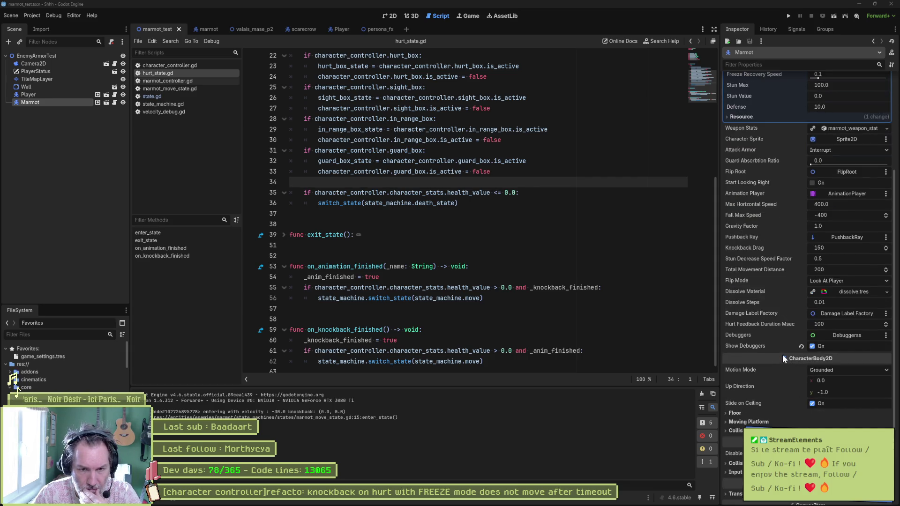
scroll(782, 354, "up", 2)
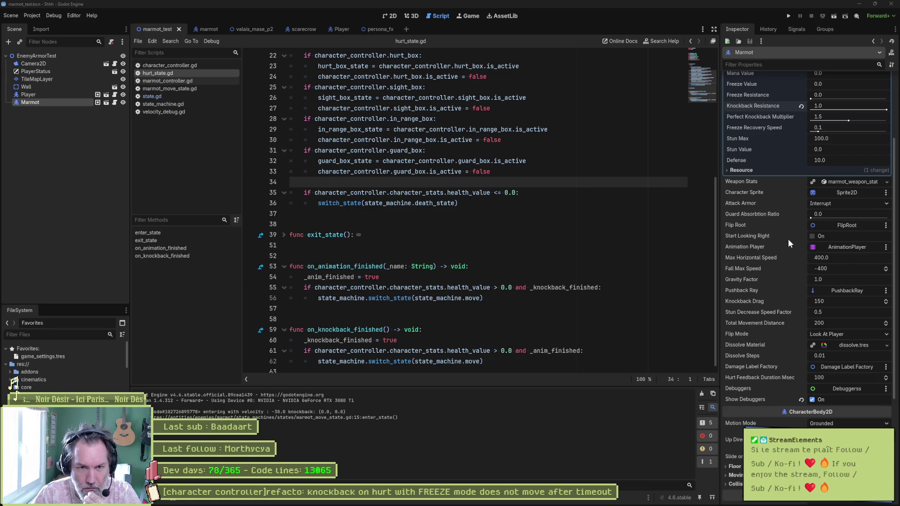
scroll(791, 202, "up", 4)
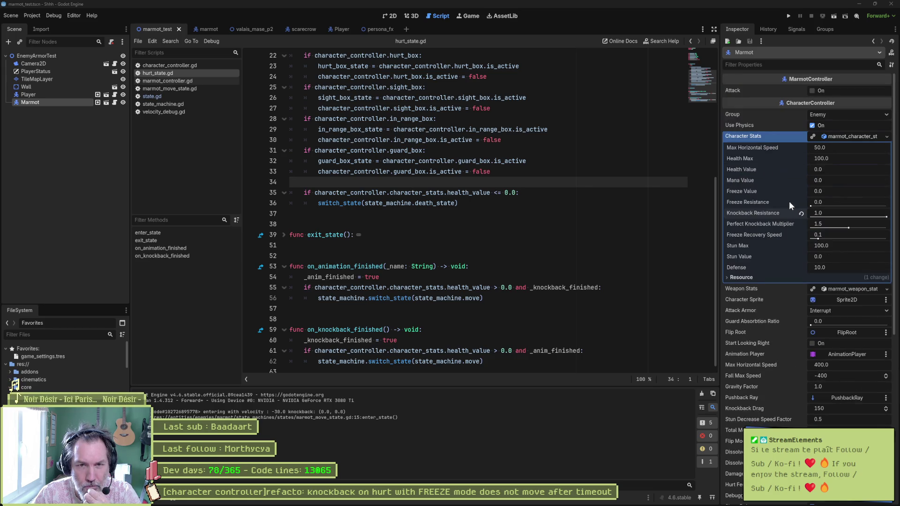
left_click(836, 136)
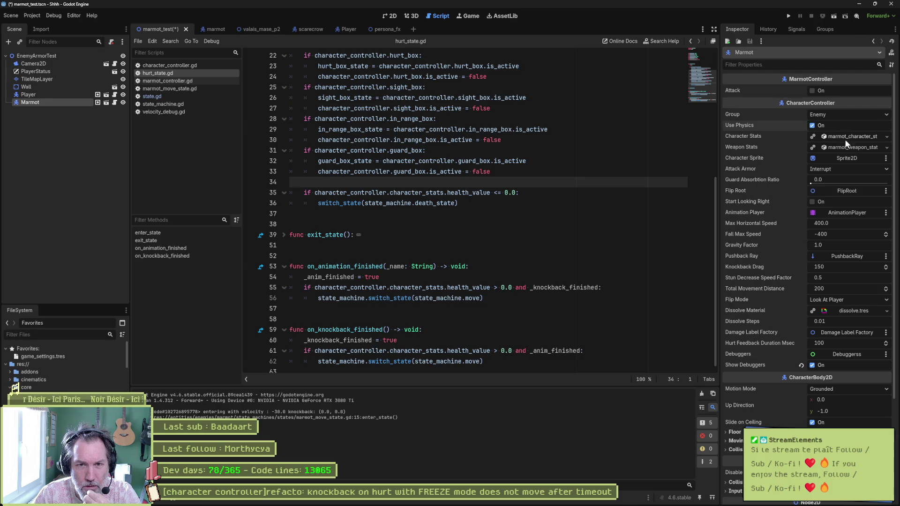
left_click(847, 136)
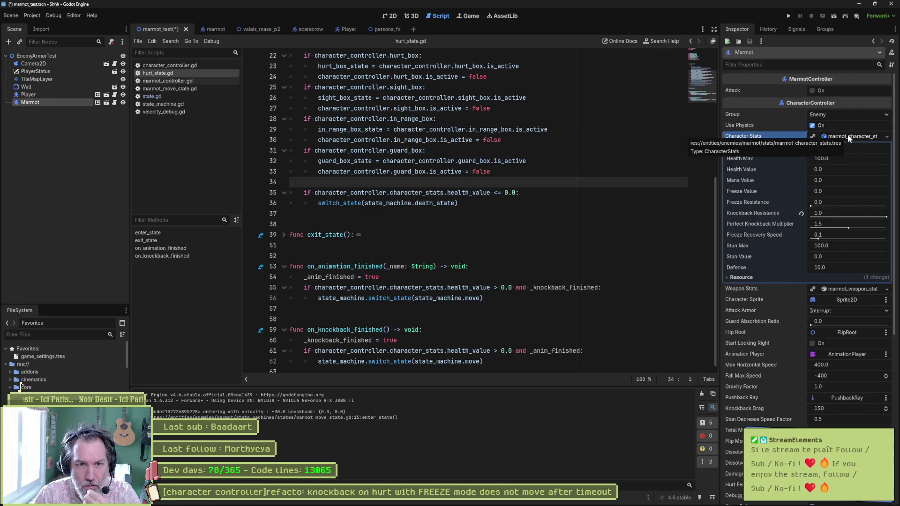
left_click(868, 134)
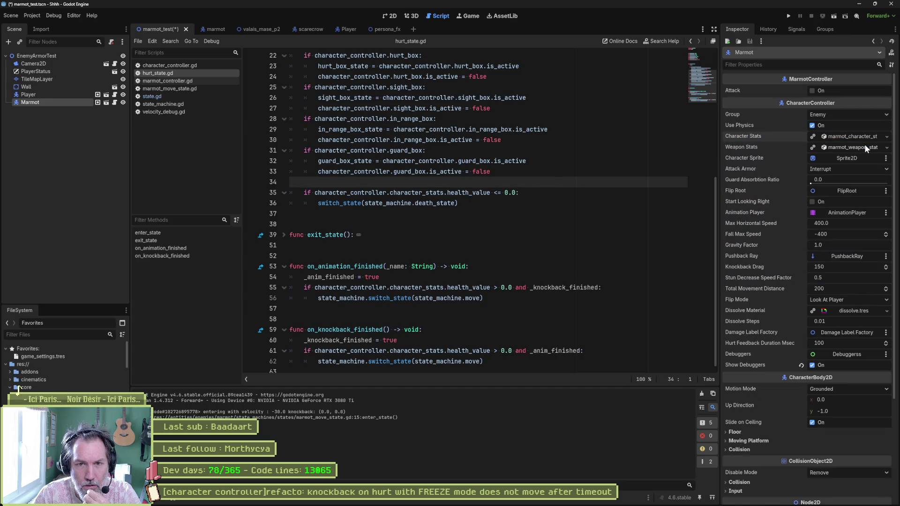
left_click(865, 145)
left_click(864, 144)
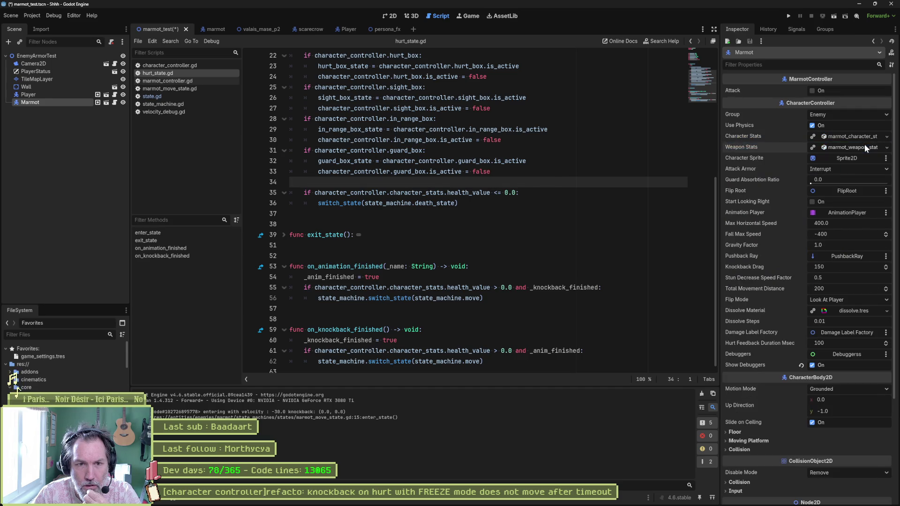
key("ctrl+s")
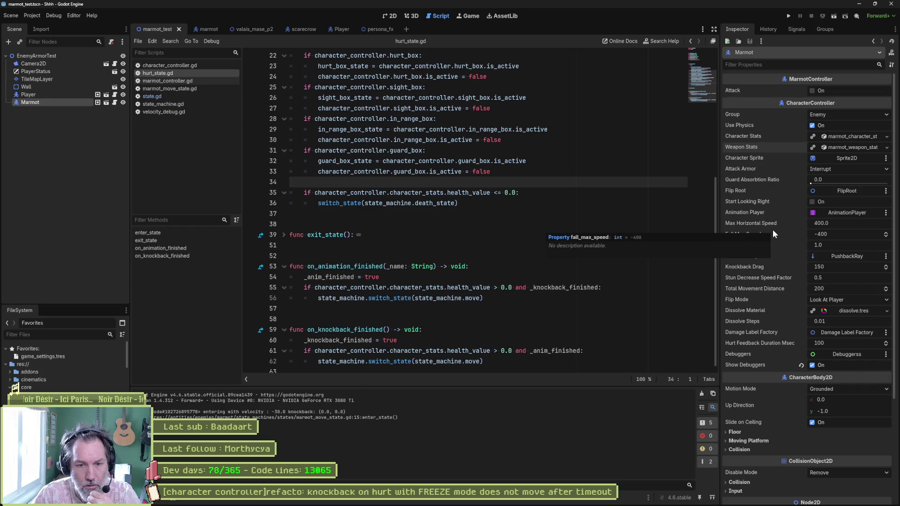
- In Asana, select the full title of the FREEZE-mode hurt knockback task for renaming
scroll(772, 233, "down", 3)
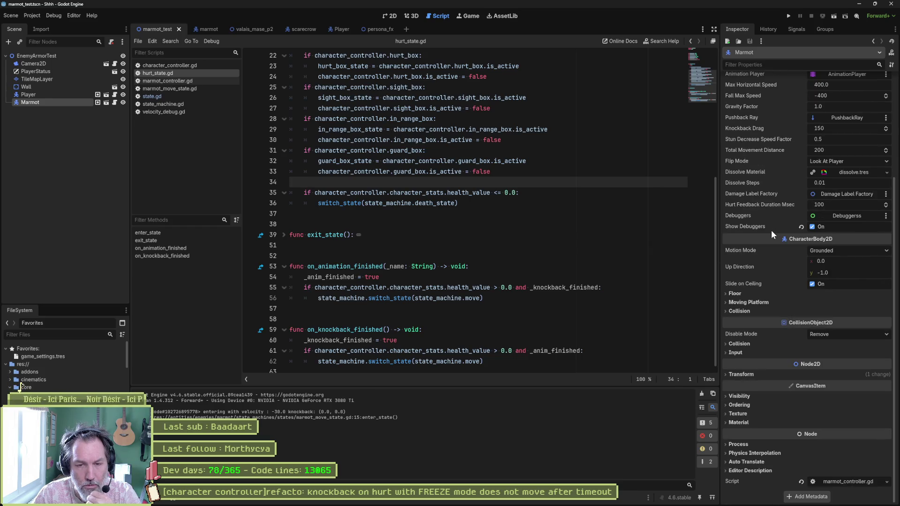
scroll(772, 229, "up", 3)
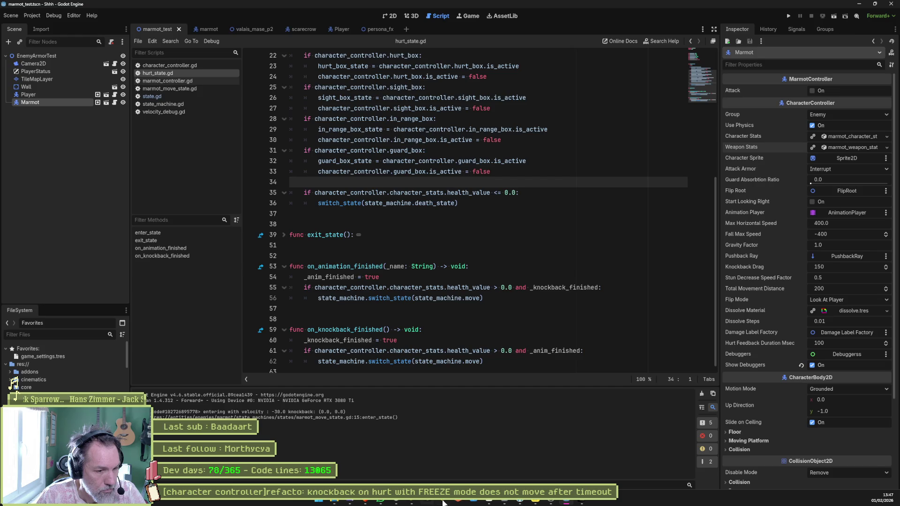
key("alt+Tab")
left_click(773, 60)
key("ctrl+a")
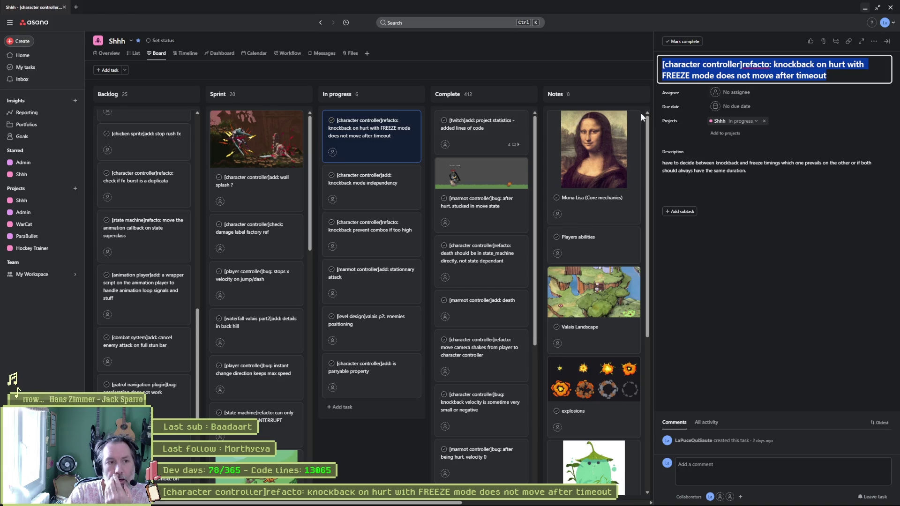
- Drag the 'knockback mode independency' card to the top of In progress, then go back to Godot
left_click(367, 185)
left_click_drag(371, 187, 377, 137)
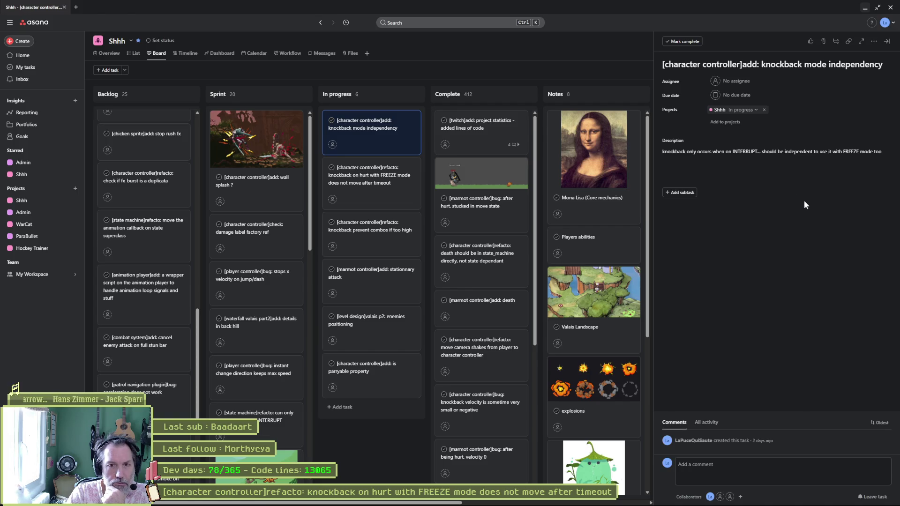
mouse_move(473, 504)
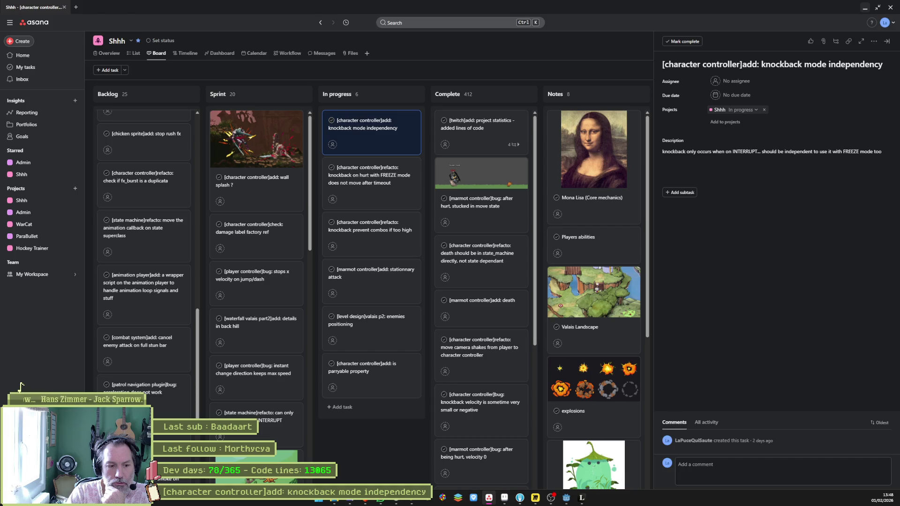
mouse_move(529, 504)
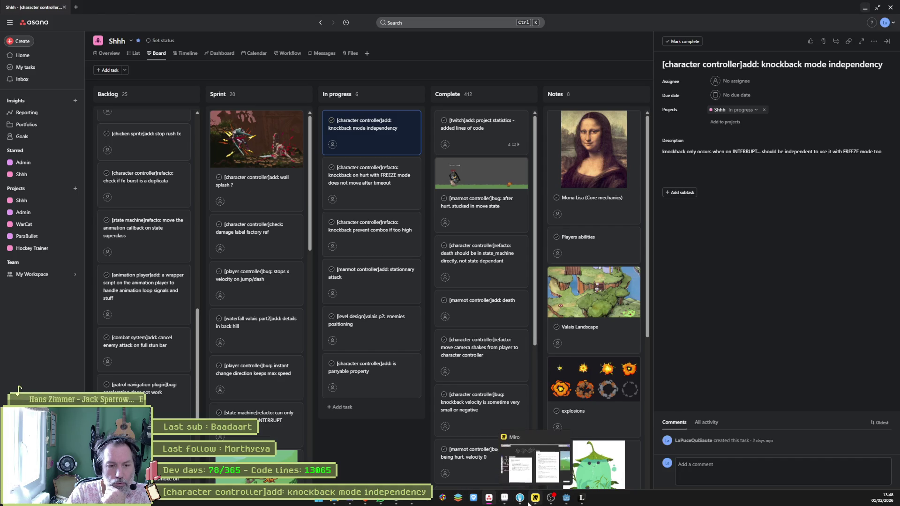
left_click(566, 498)
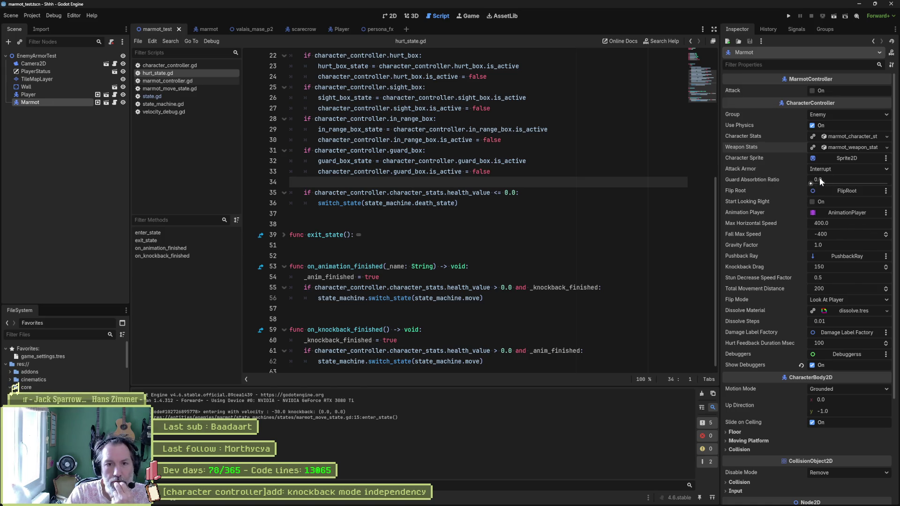
- Lower the marmot's Knockback Resistance from 1.0 to 0.0, then save and run the test scene
left_click(842, 137)
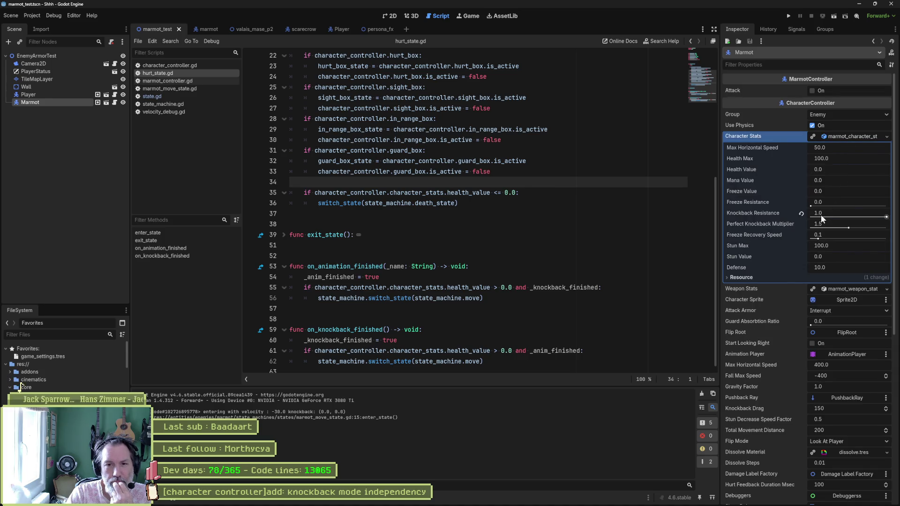
left_click_drag(836, 214, 809, 215)
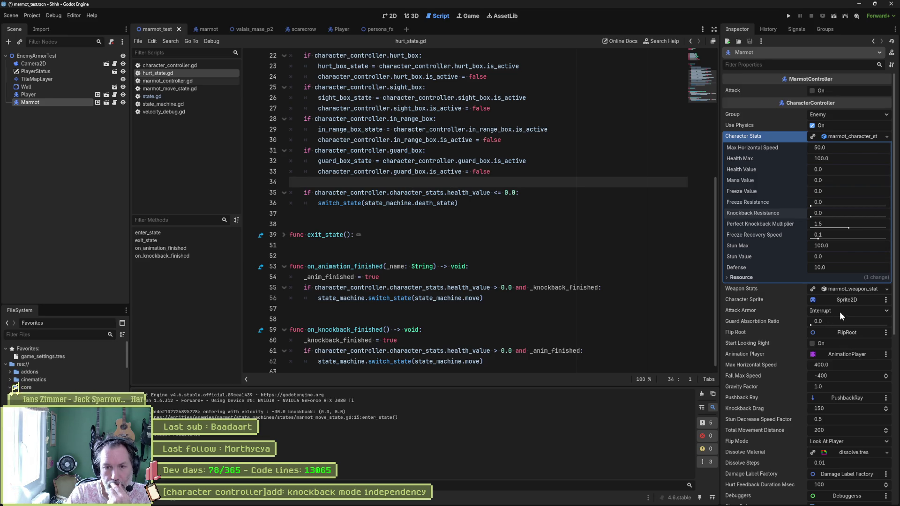
left_click(534, 248)
key("F6")
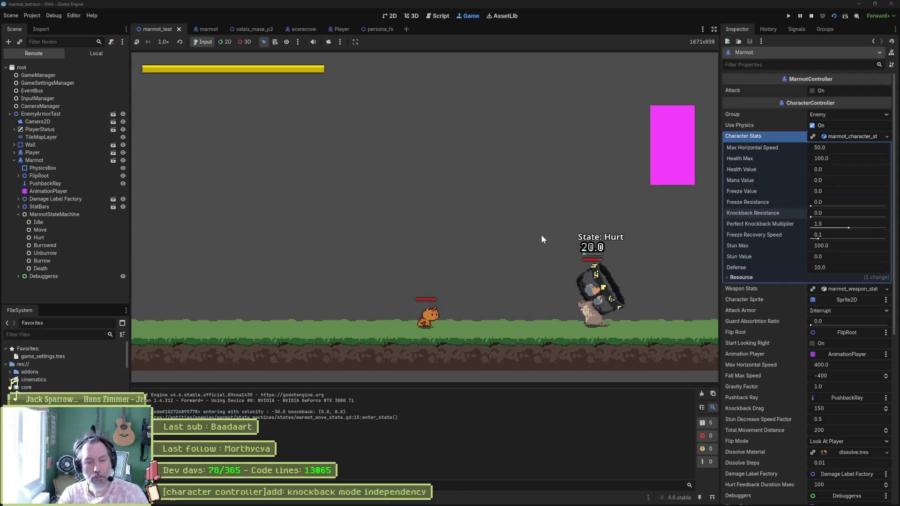
- Set the marmot's Attack Armor to Freeze, save the scene and rerun it
key("F8")
left_click(831, 311)
left_click(872, 340)
left_click(605, 297)
key("ctrl+s")
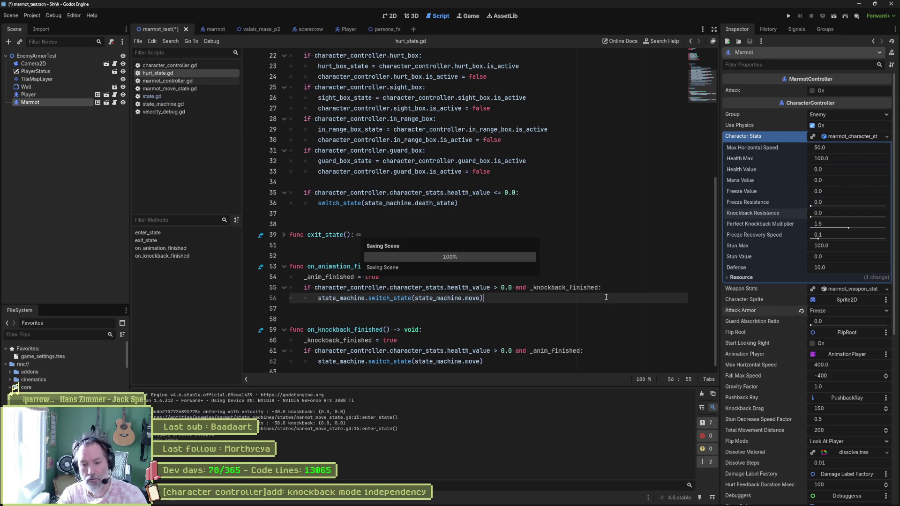
key("F6")
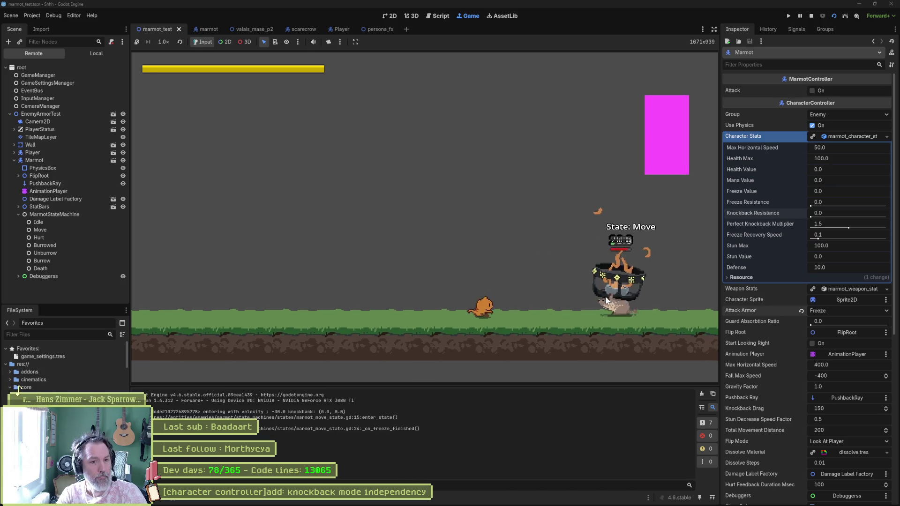
- Stop the game and select the knockback mode independency task title in Asana
key("F8")
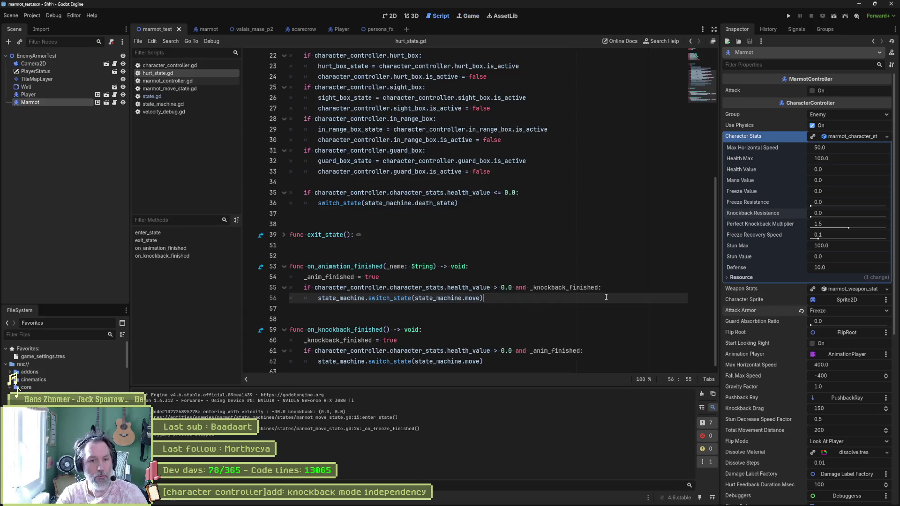
key("alt+Tab")
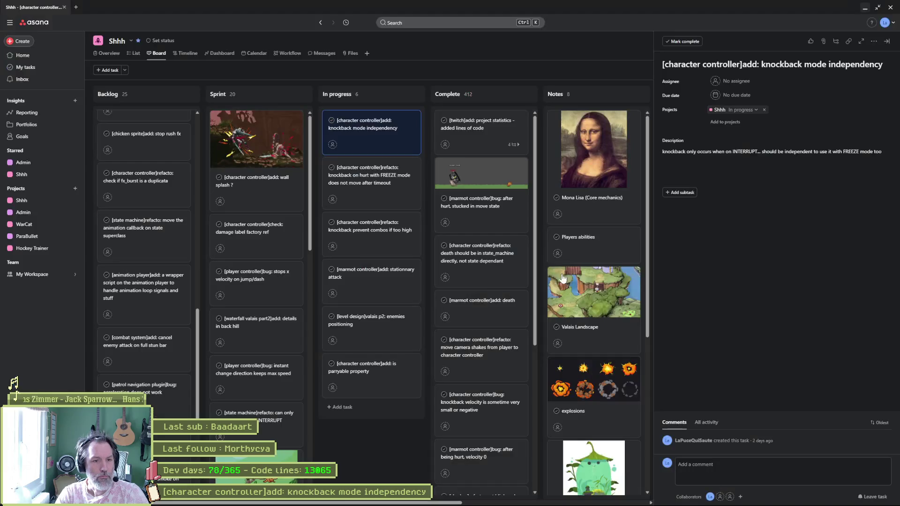
triple_click(753, 66)
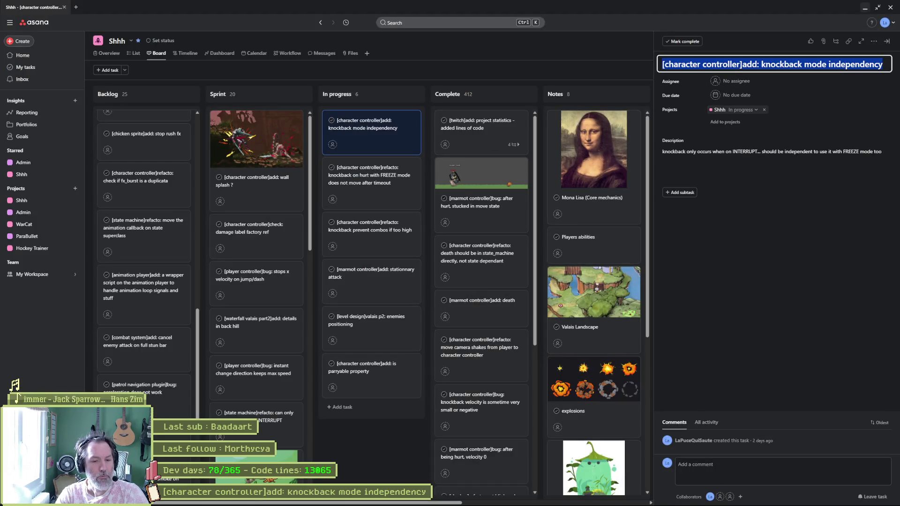
- Review the Shhh repository's uncommitted hurt_state.gd diff in Fork, then return to Asana
mouse_move(490, 499)
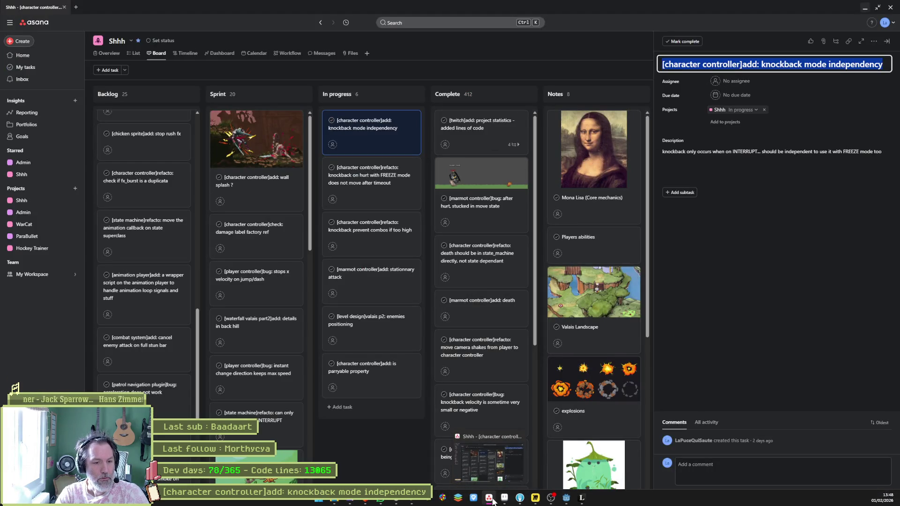
left_click(520, 497)
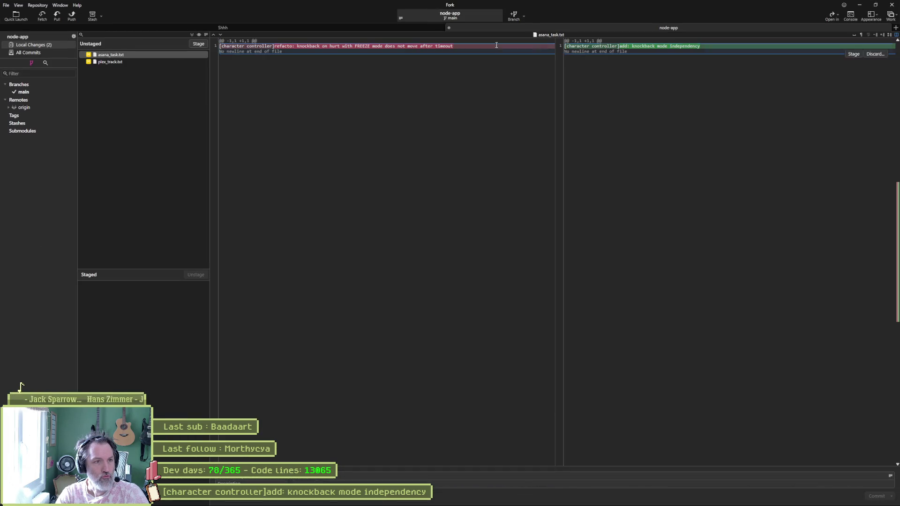
left_click(361, 30)
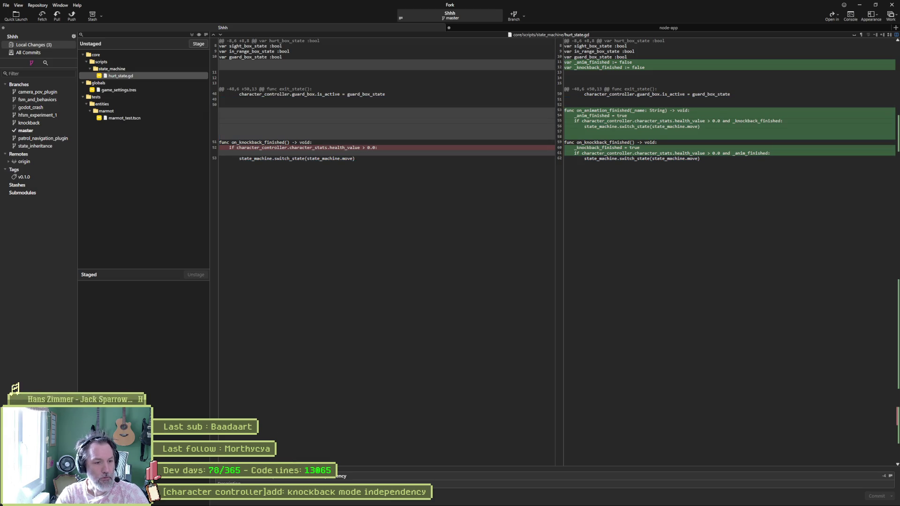
key("alt+Tab")
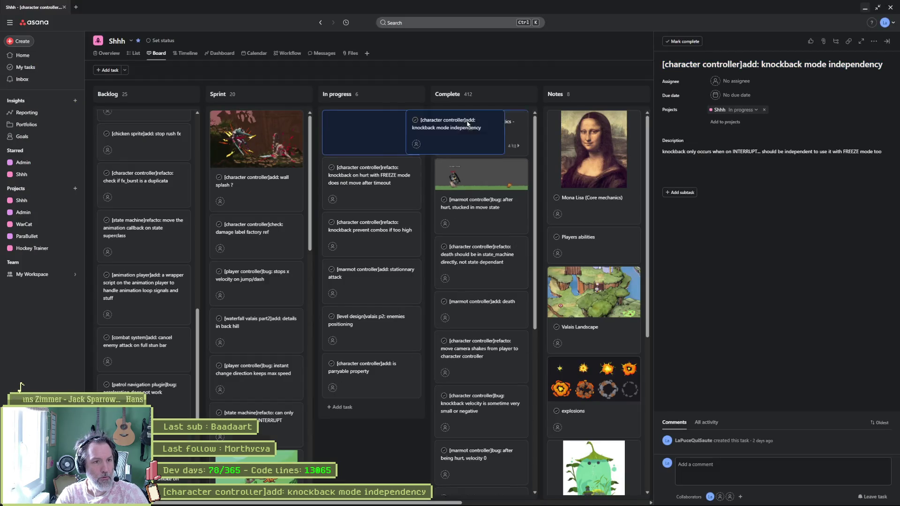
- Place the knockback mode independency task in the Complete column
key("Tab")
key("q")
left_click(367, 131)
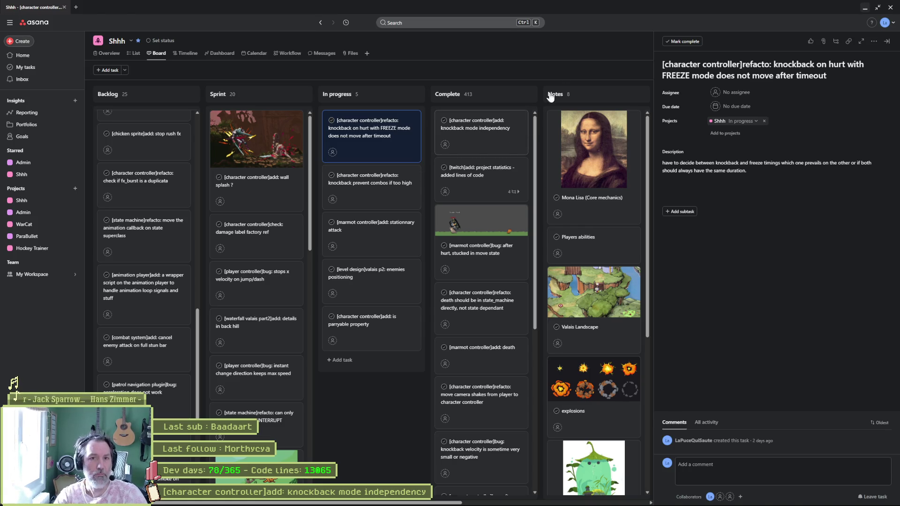
- Replace 'refacto' with 'bug' in the FREEZE knockback task title, then minimize Asana
double_click(756, 65)
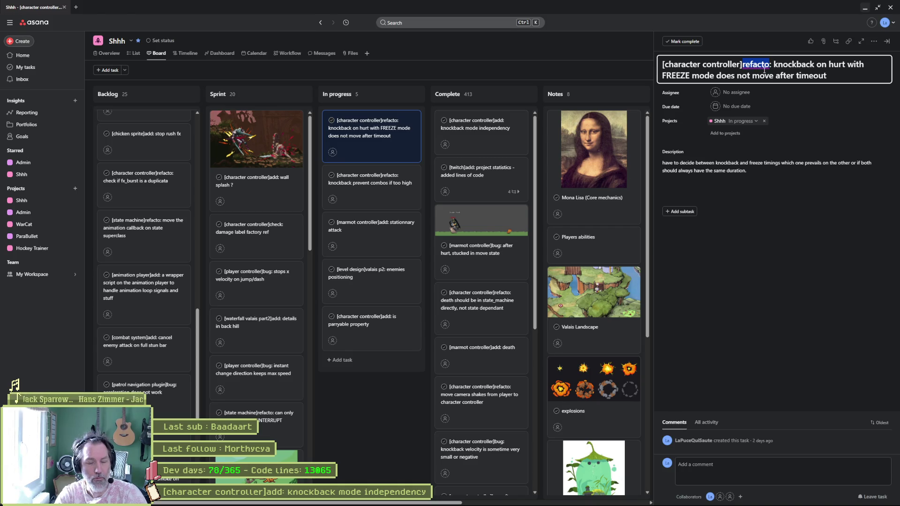
type("bug")
left_click(362, 353)
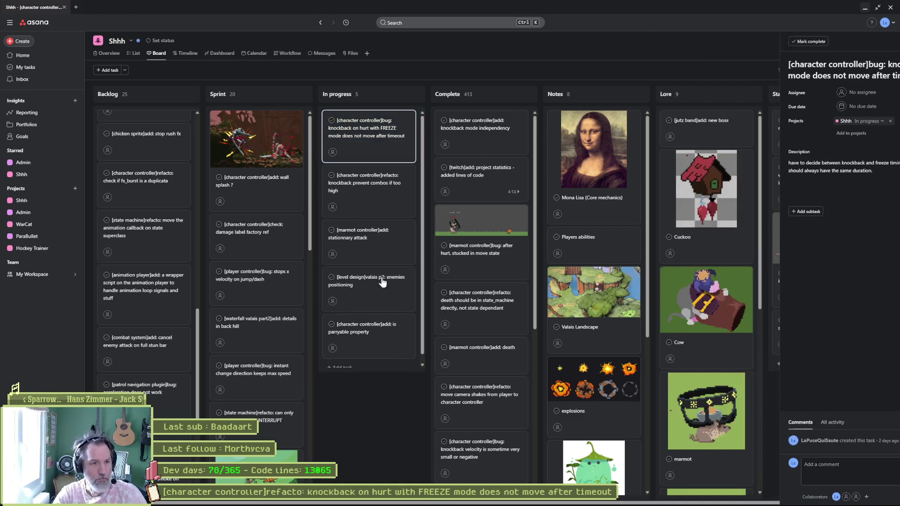
left_click(375, 192)
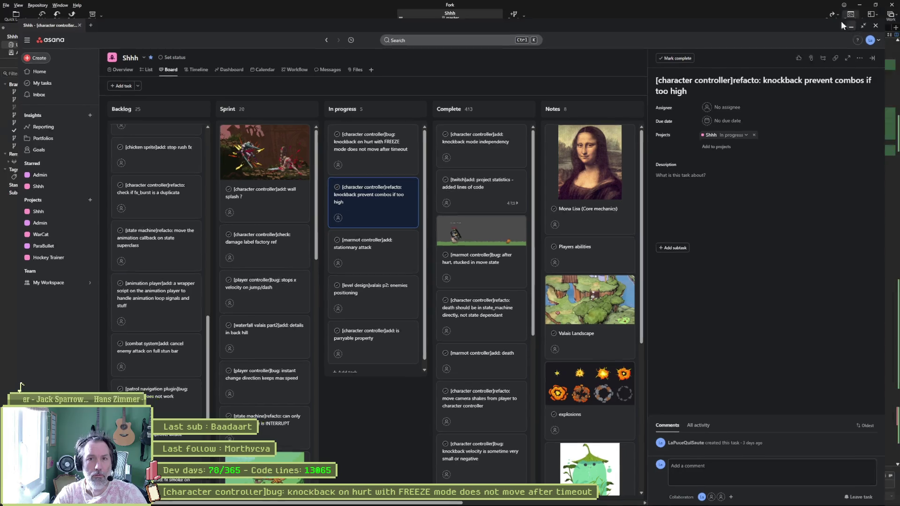
left_click(864, 8)
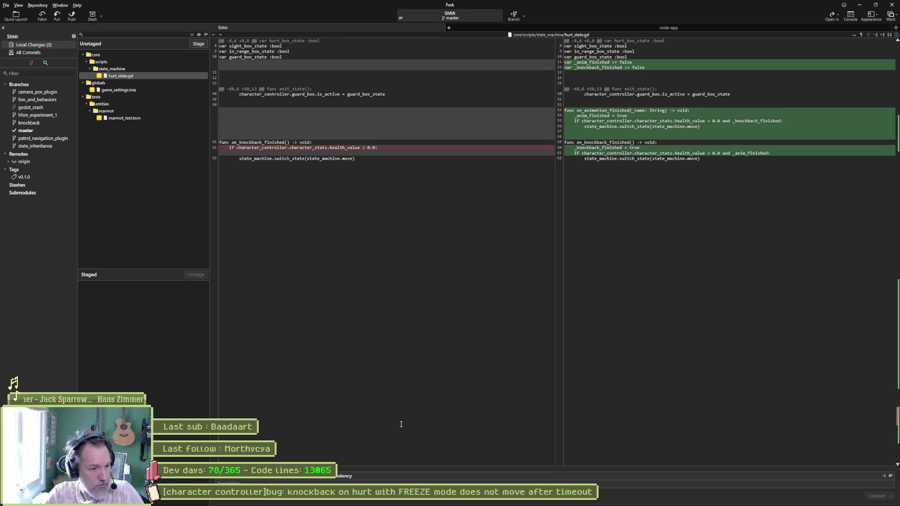
- Stage all three files and commit them as 'knockback wait for either hurt anim or knockback velocity to be finished'
key("ctrl+a")
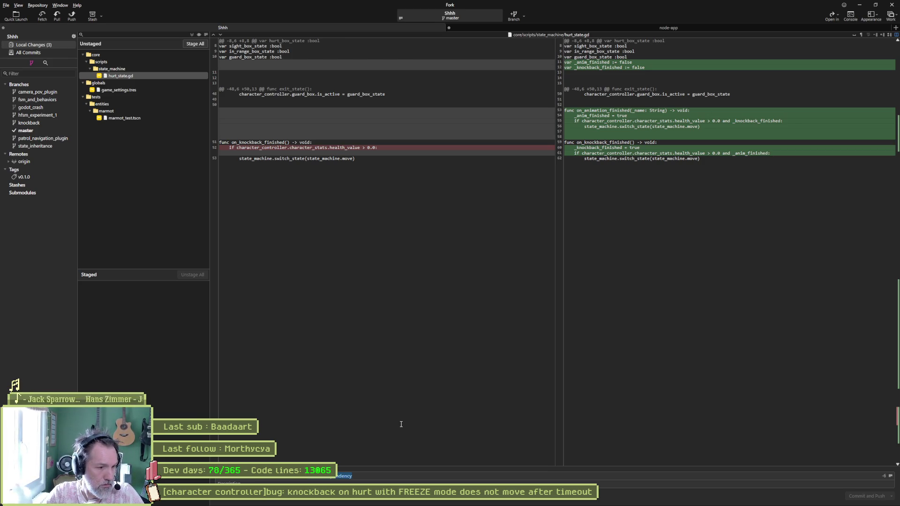
key("BackSpace")
type("hurt anim or knockb")
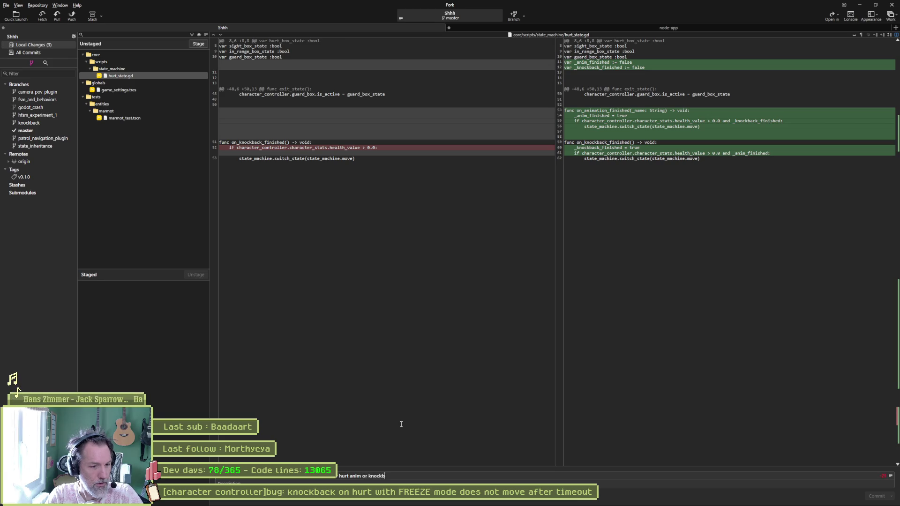
type("ack velocity")
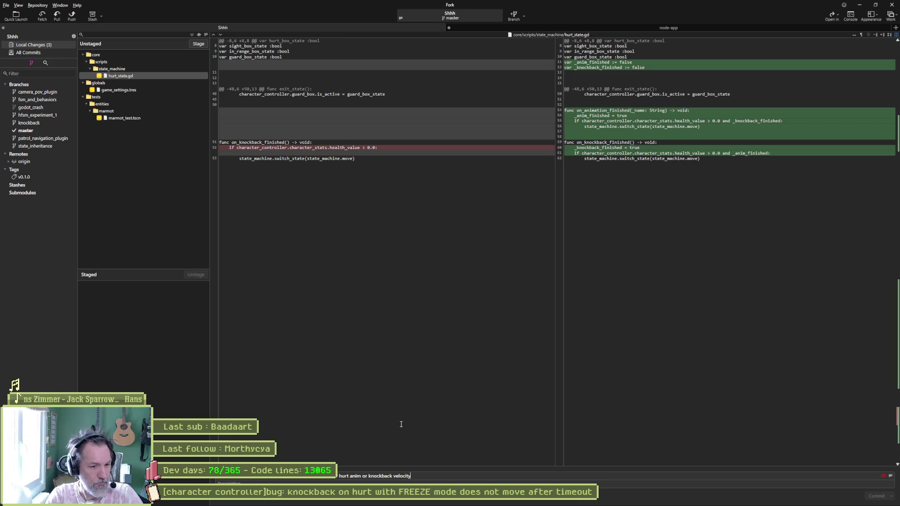
type(" to be finished")
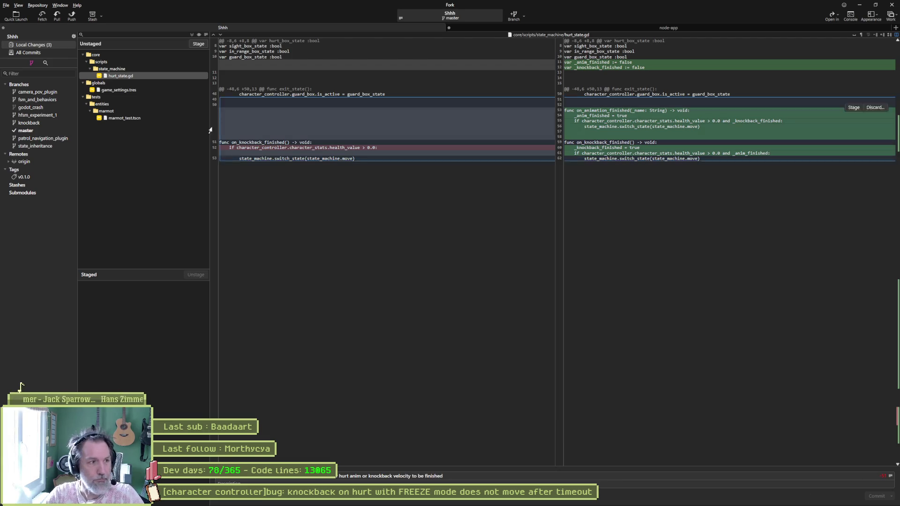
left_click(192, 34)
key("ctrl+Return")
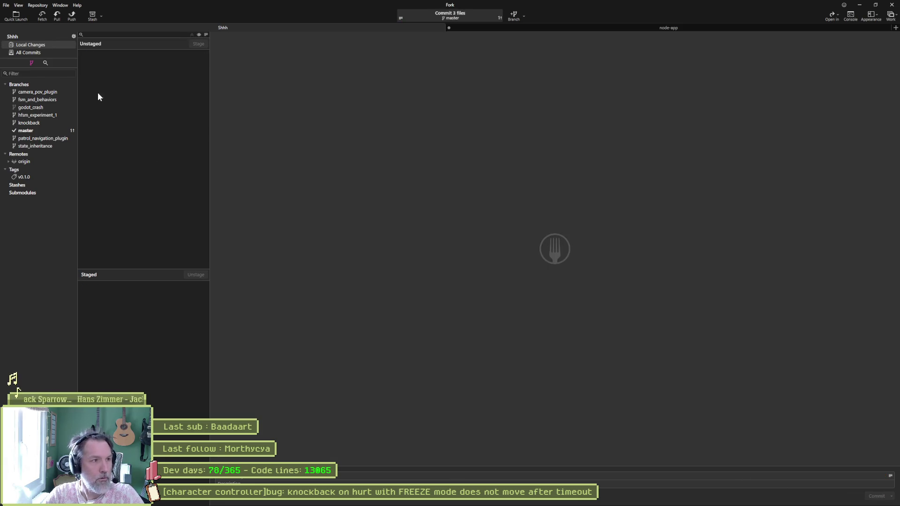
- Push master to origin/master and view the master branch commit history
left_click(71, 16)
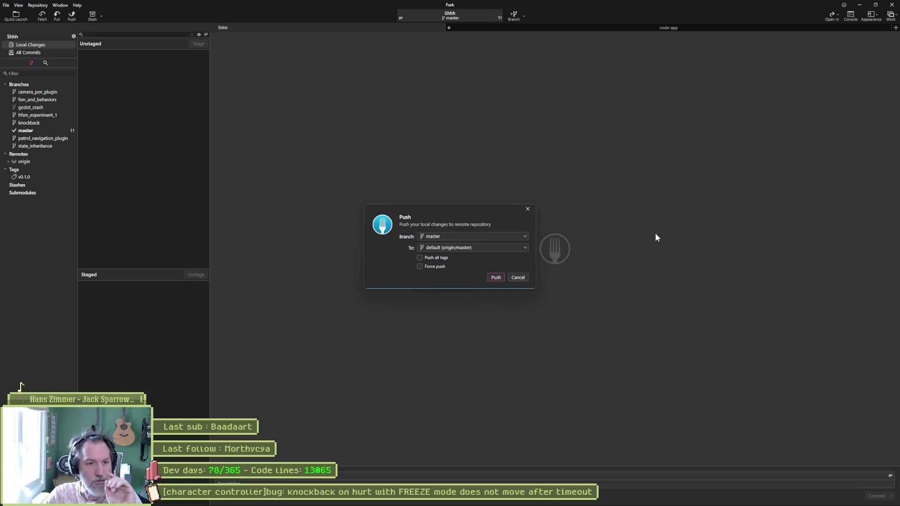
left_click(496, 278)
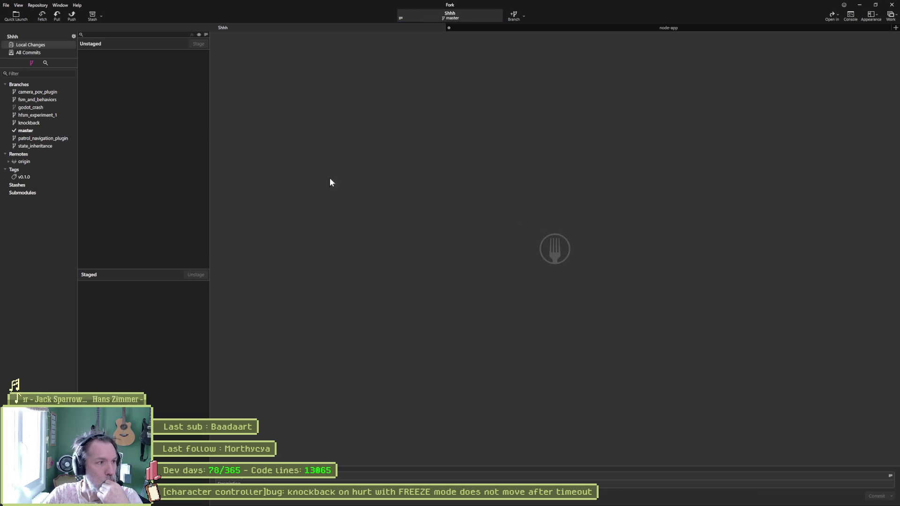
left_click(29, 130)
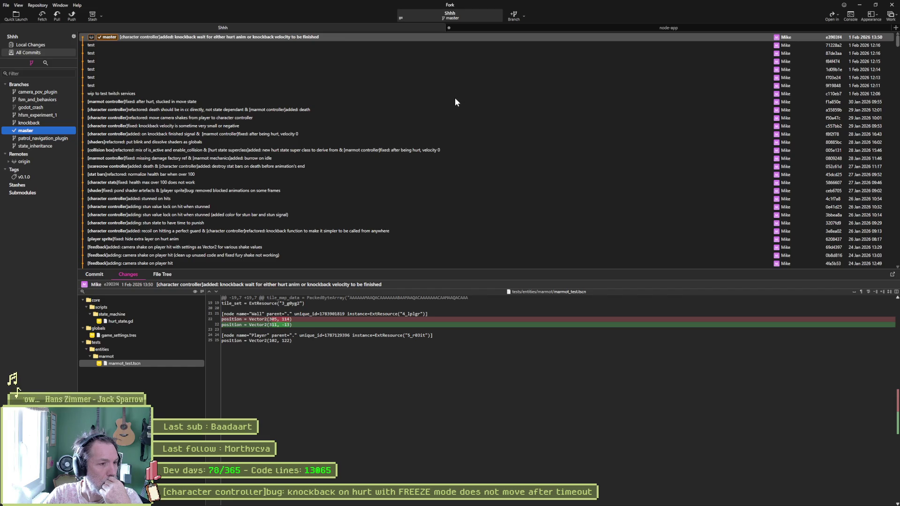
- Inspect the commit's hurt_state.gd changes, then bring up the node-app folder in File Explorer
left_click(169, 321)
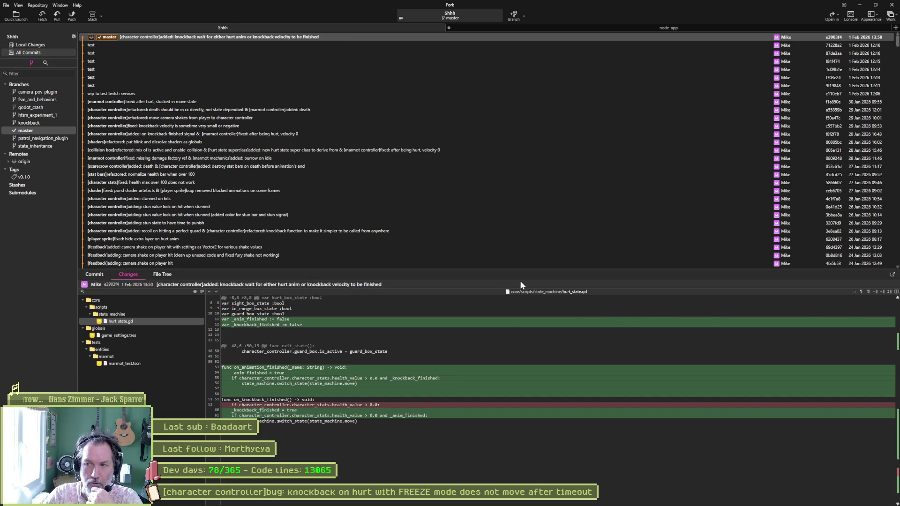
mouse_move(357, 505)
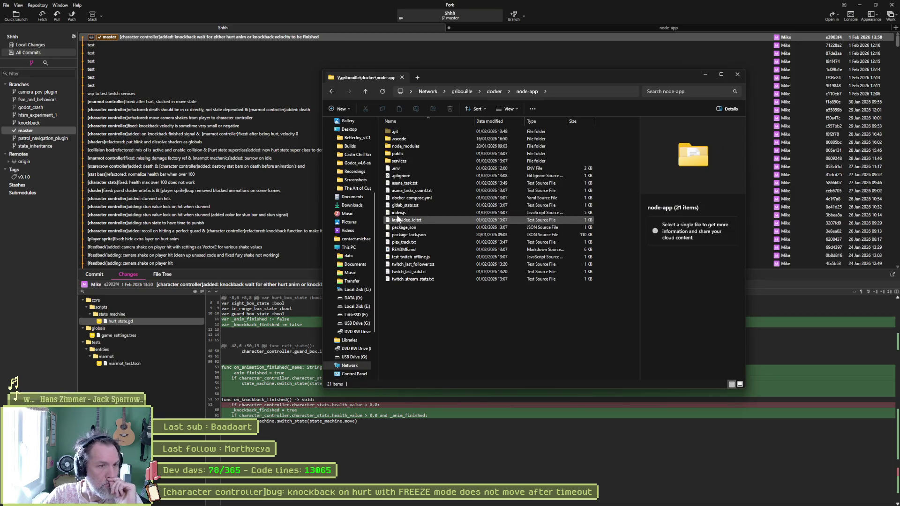
- Open gitlab_stats.txt to check its 13065 count, then switch to the node-app container log
double_click(406, 205)
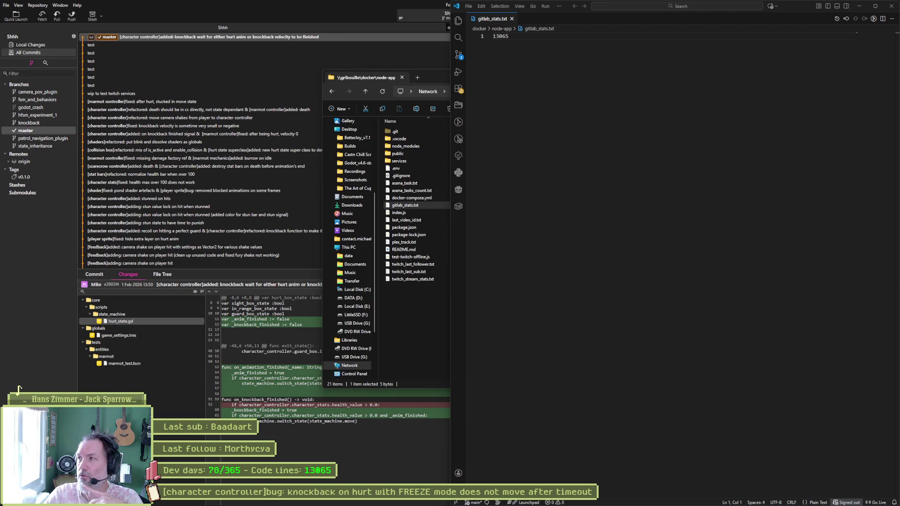
key("alt+Tab")
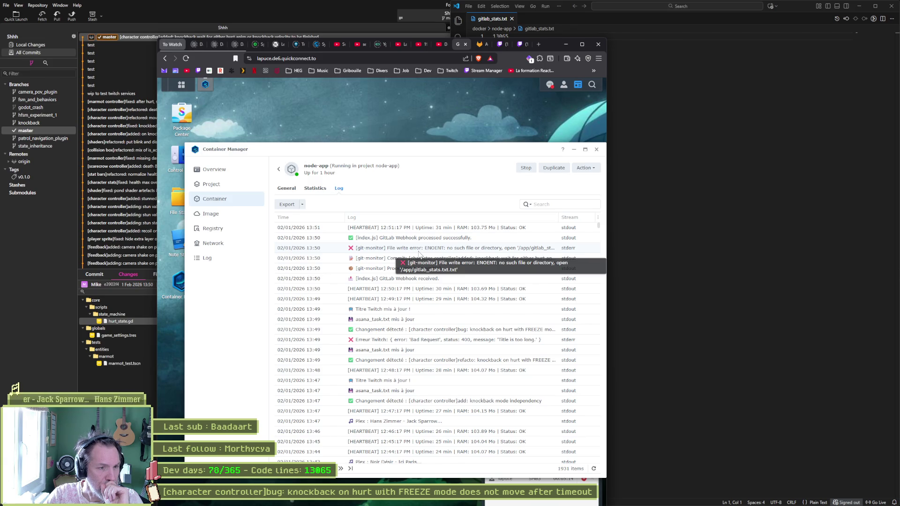
- Close the gitlab_stats.txt editor and open the docker share's node-app folder in VS Code
key("alt+Tab")
left_click(492, 61)
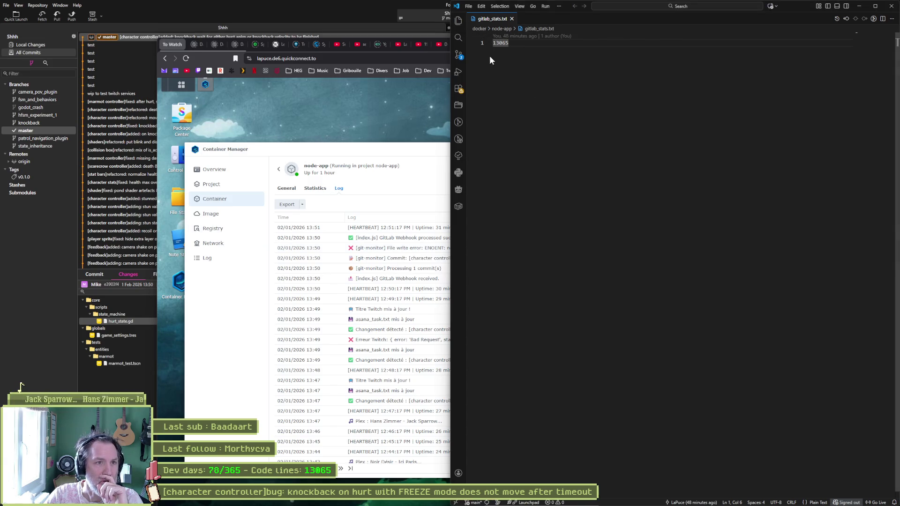
left_click(891, 6)
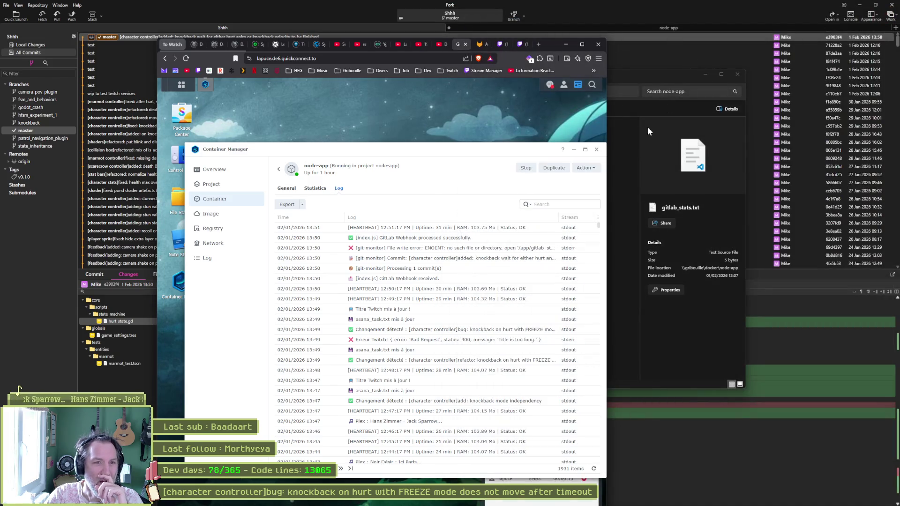
left_click(643, 80)
left_click(493, 92)
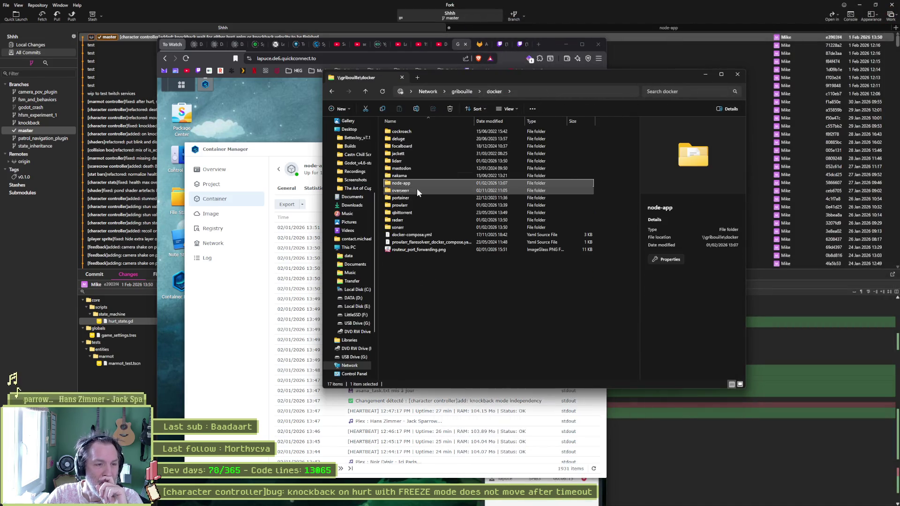
right_click(399, 186)
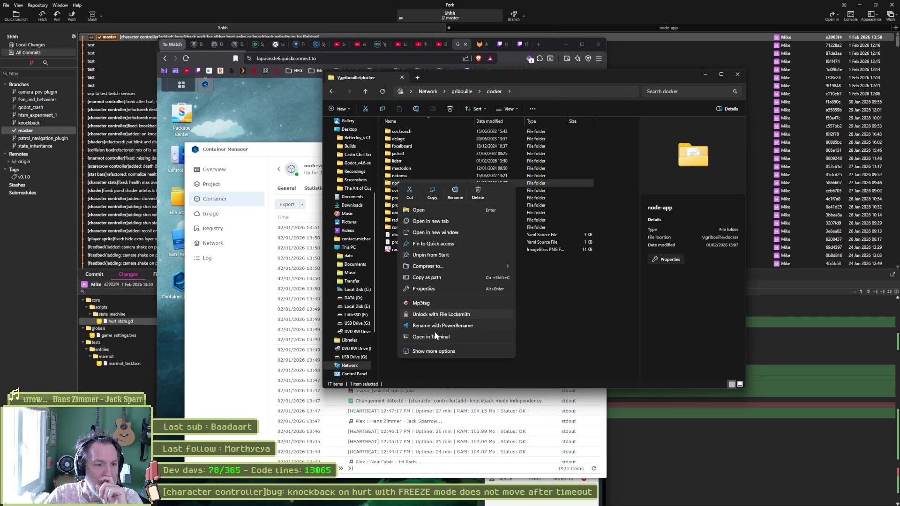
key("alt+Tab")
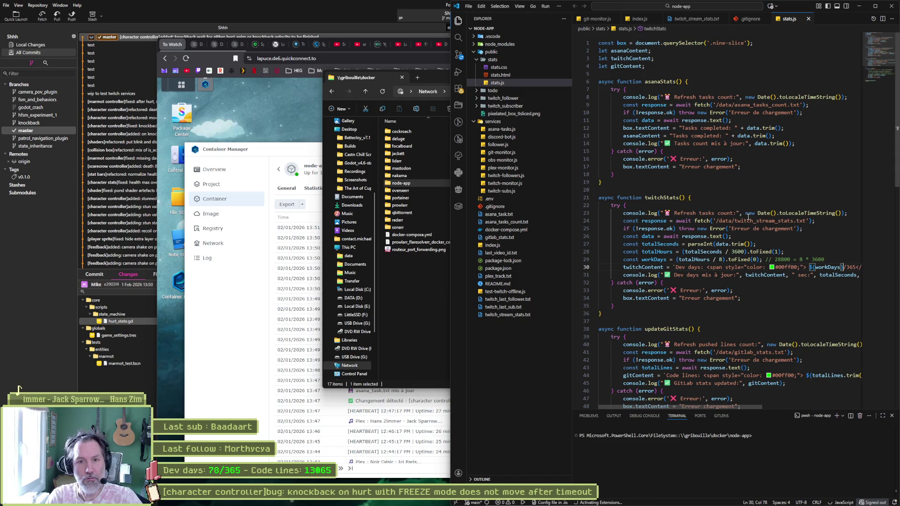
- Check the Container Manager's gitlab_stats write error and search stats.js for 'gitlab_stats.txt'
key("ctrl+f")
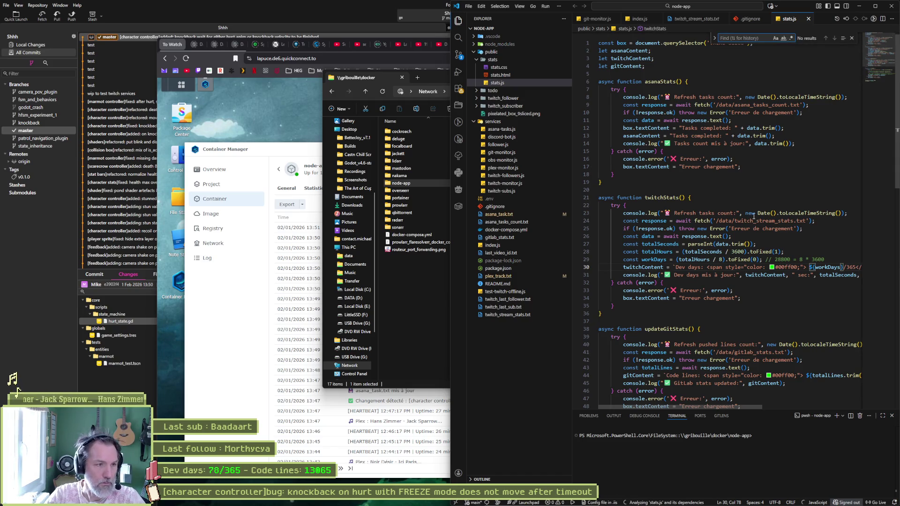
key("alt+Tab")
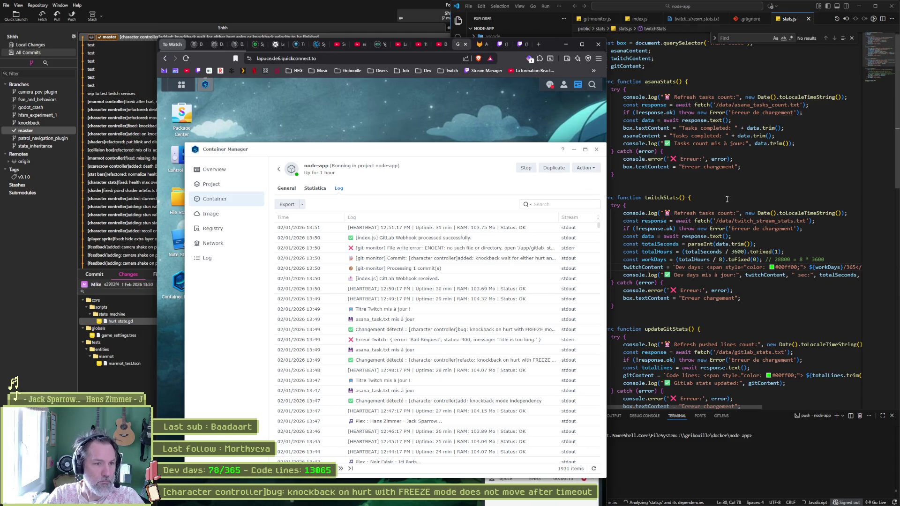
left_click(544, 250)
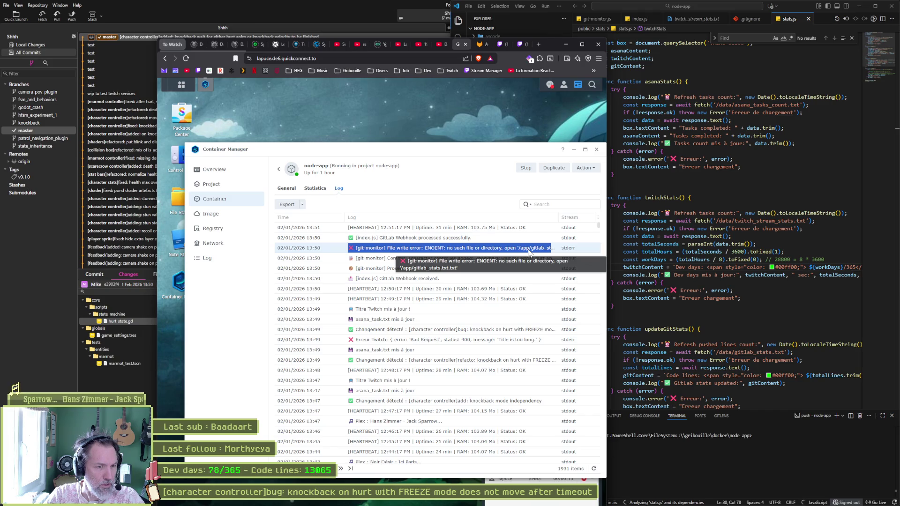
left_click(615, 227)
key("ctrl+f")
type("gi")
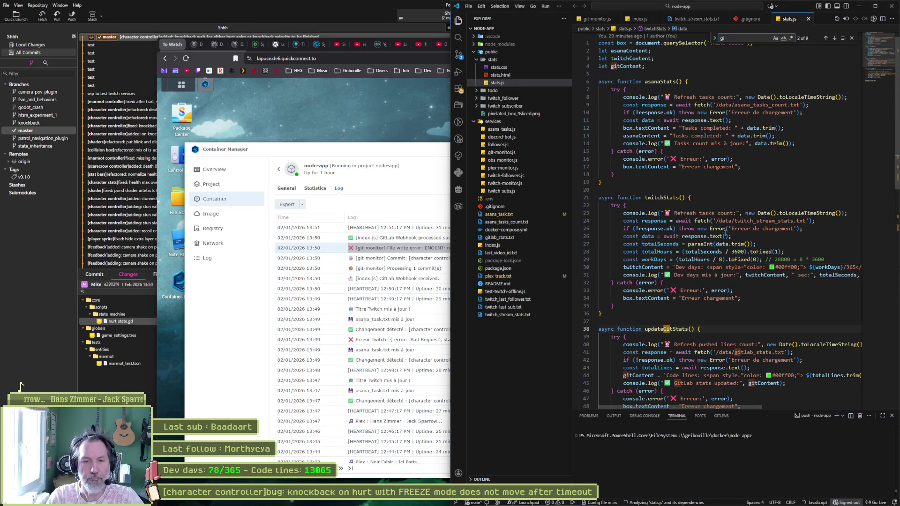
type("tlab_stat")
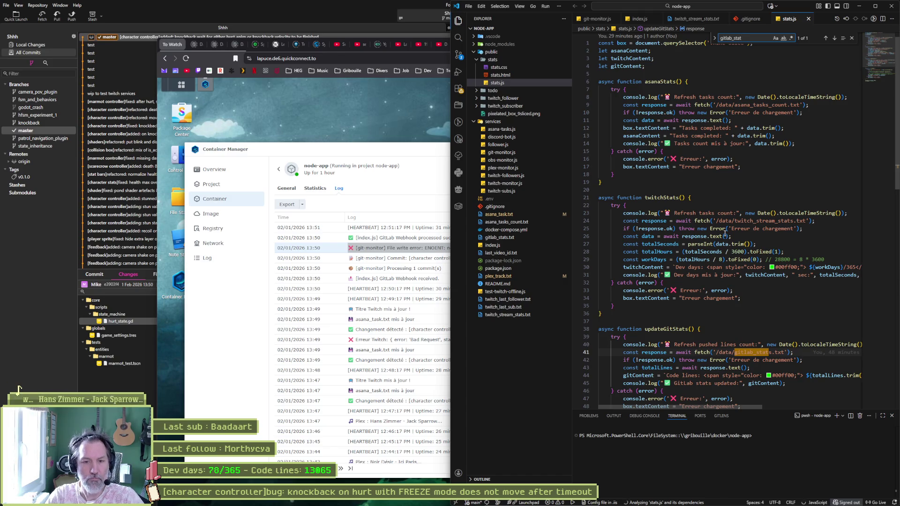
type("s.txt")
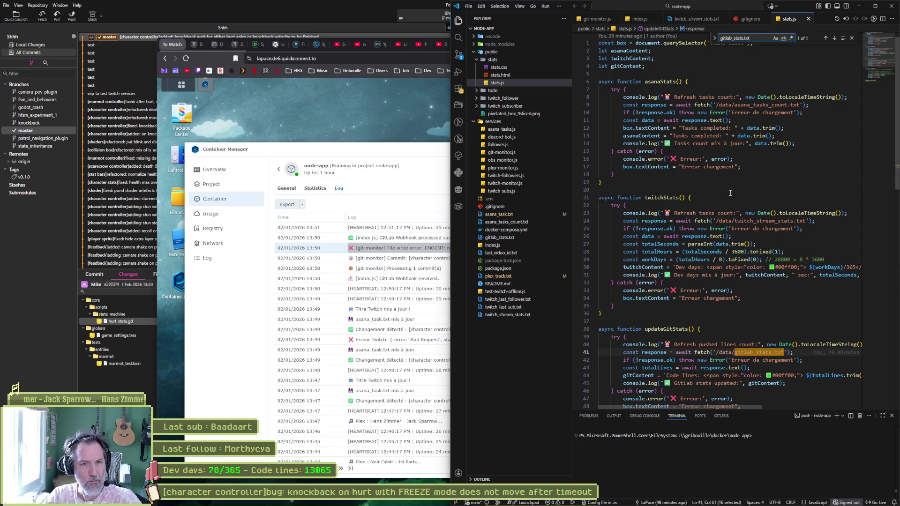
scroll(730, 192, "down", 4)
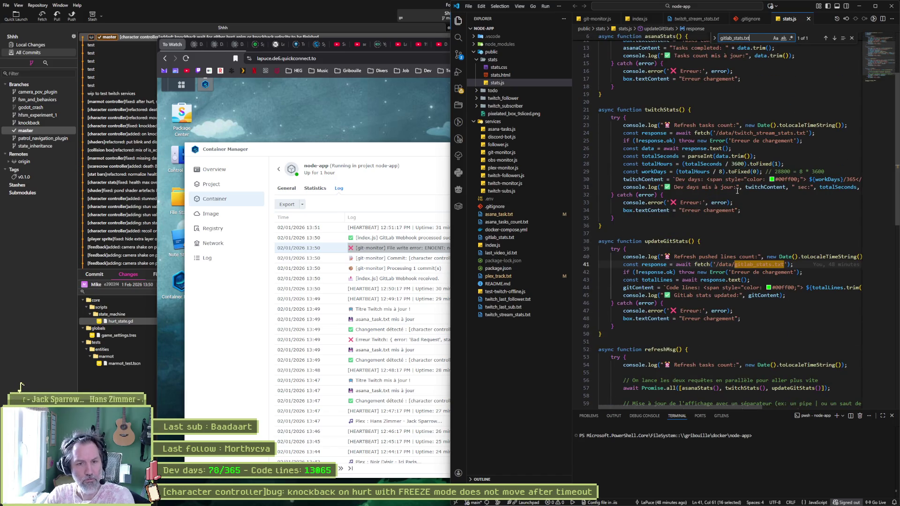
scroll(734, 216, "down", 3)
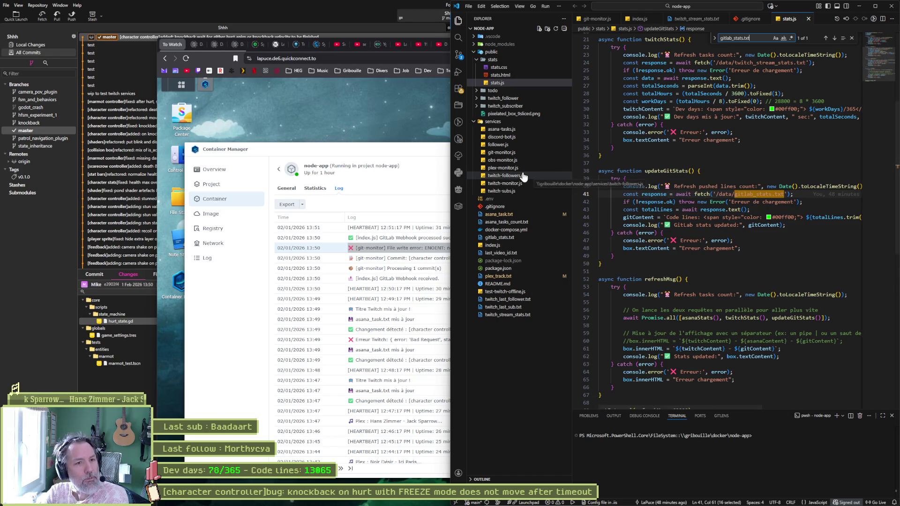
- Remove the doubled '.txt' from the stats file path on line 6 of git-monitor.js
left_click(517, 154)
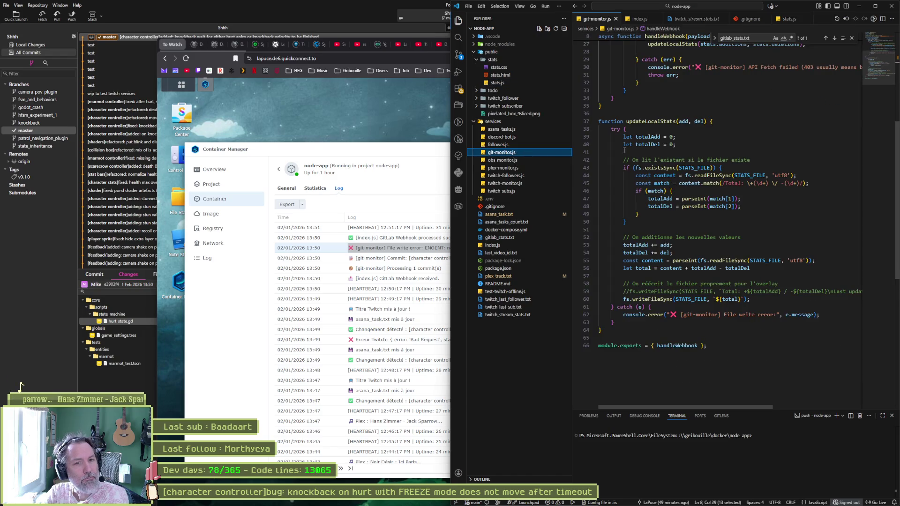
key("ctrl+f")
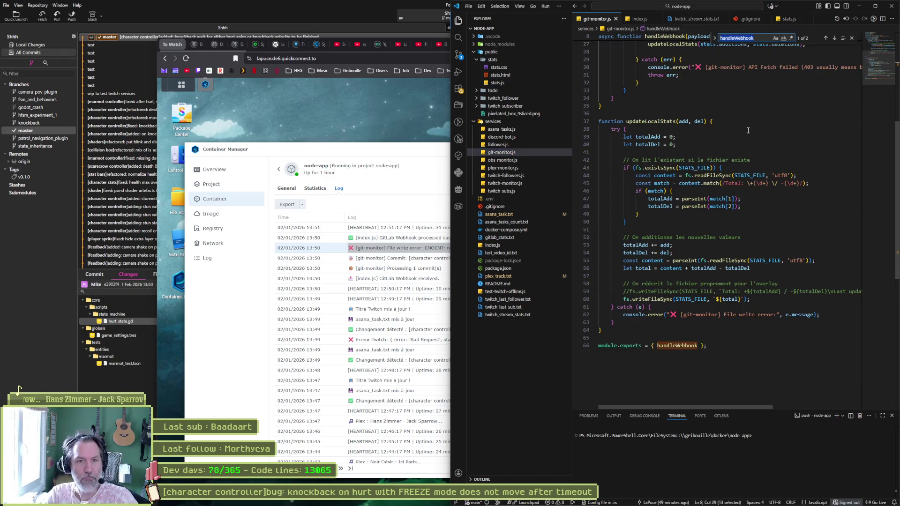
type("gitlab")
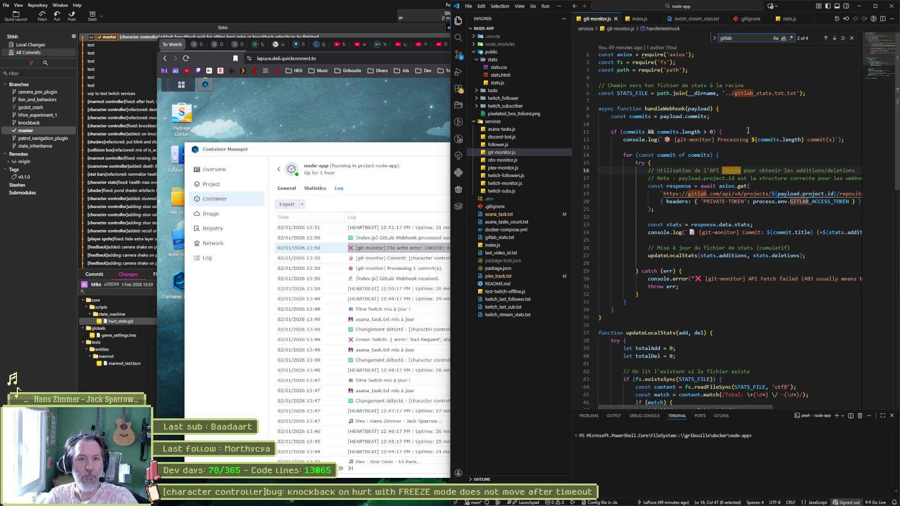
left_click(784, 94)
key("Delete")
key("Delete")
key("Delete")
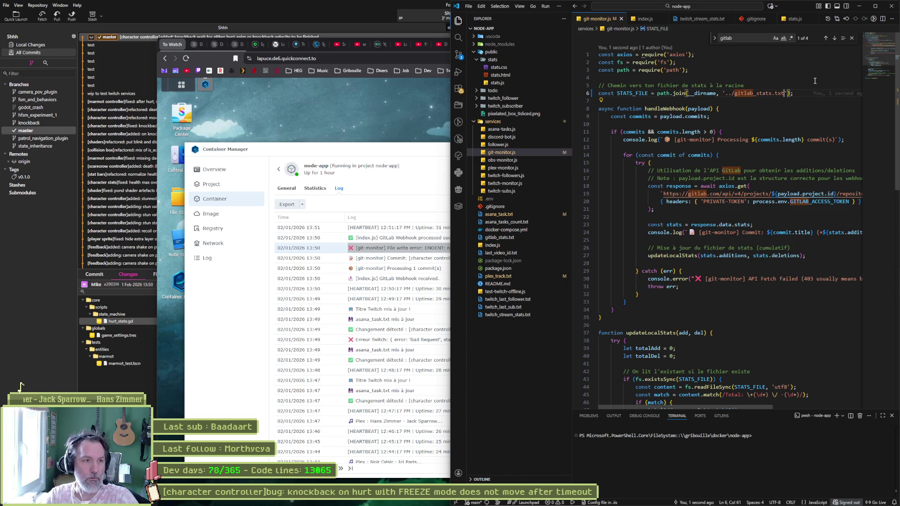
key("alt+Tab")
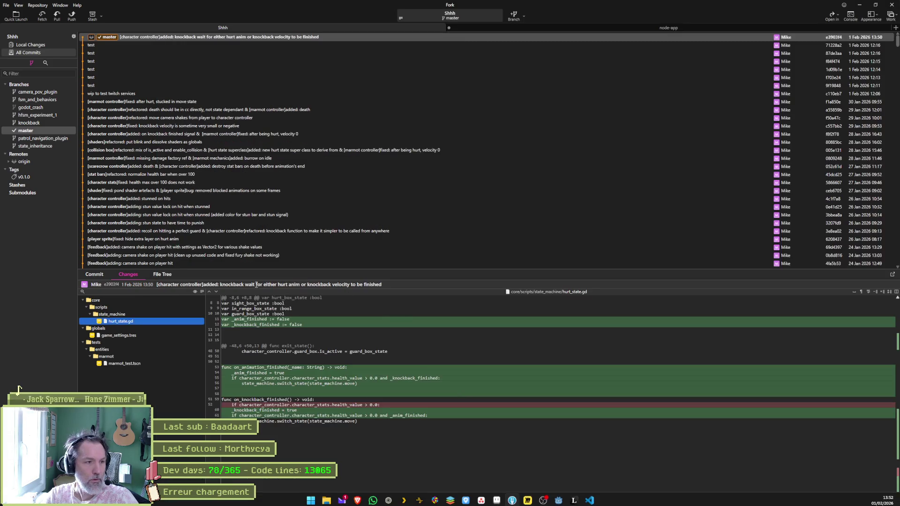
- Insert a blank line at line 39 of hurt_state.gd and save in Godot
left_click(557, 502)
left_click(421, 226)
key("Return")
key("ctrl+s")
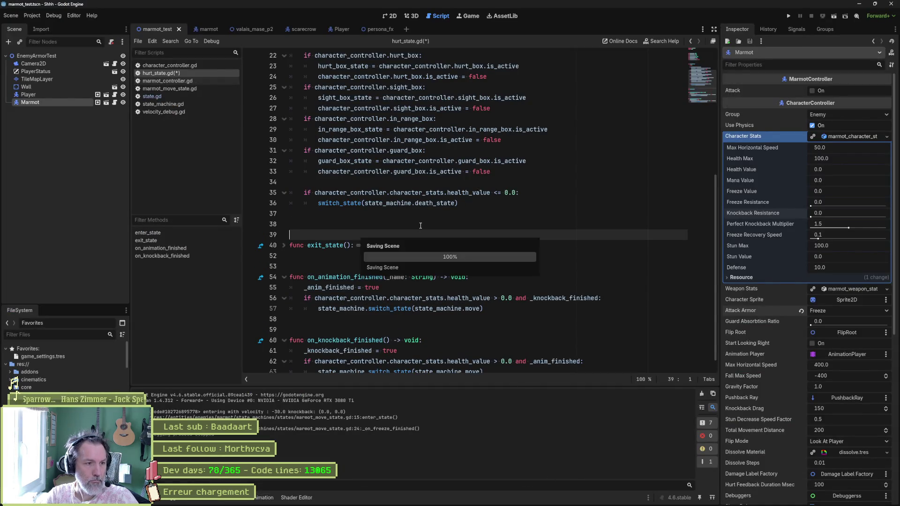
- Stage all local changes in Fork, moving hurt_state.gd into Staged
key("alt+Tab")
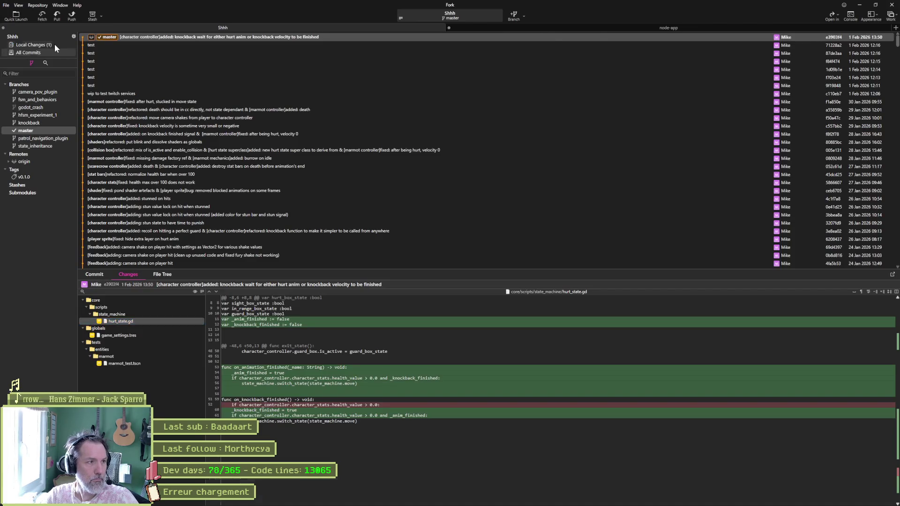
left_click(54, 44)
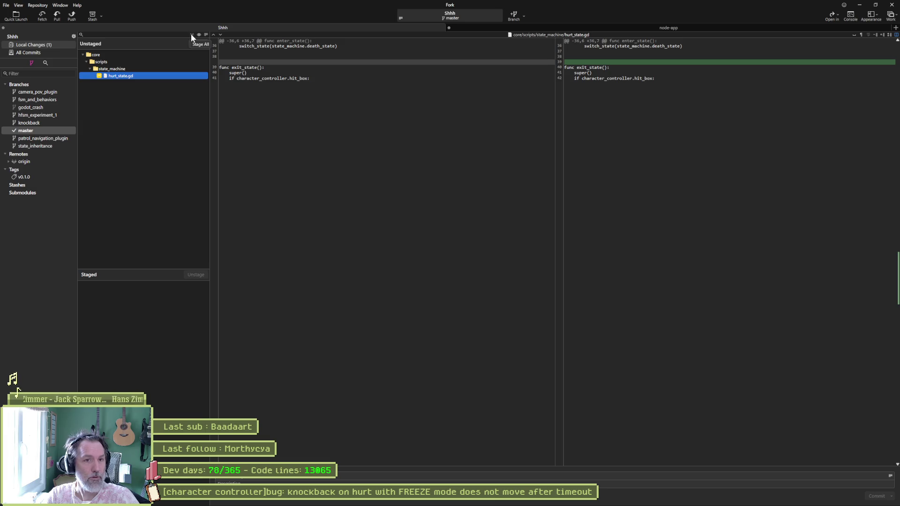
left_click(191, 35)
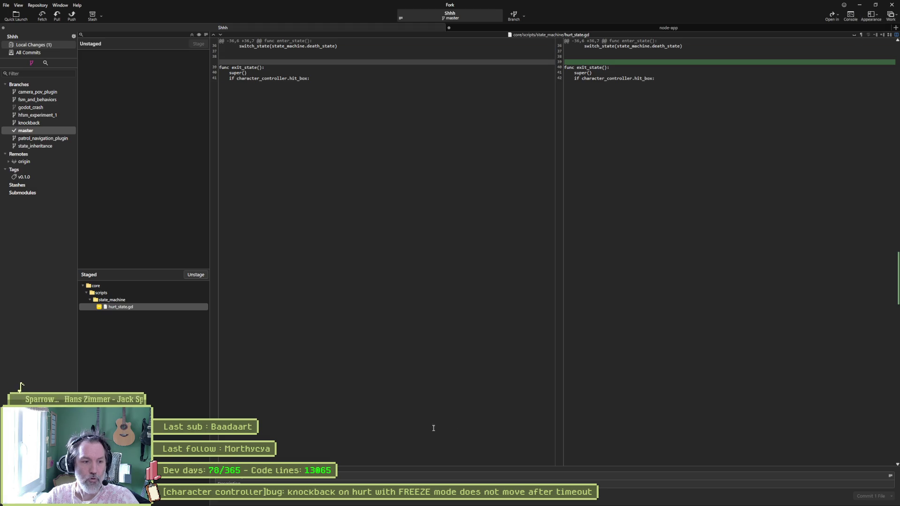
- Commit hurt_state.gd with a pasted summary and push master to origin
left_click(421, 475)
key("ctrl+v")
left_click(867, 496)
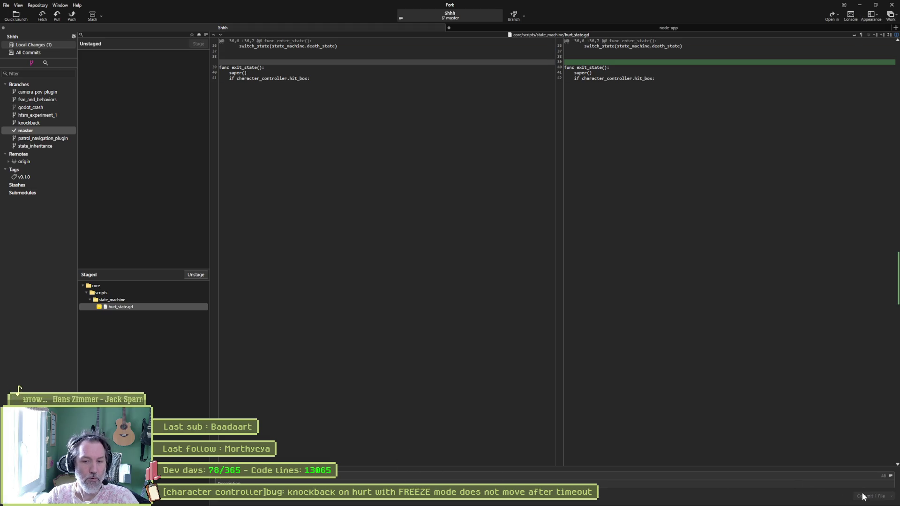
left_click(72, 15)
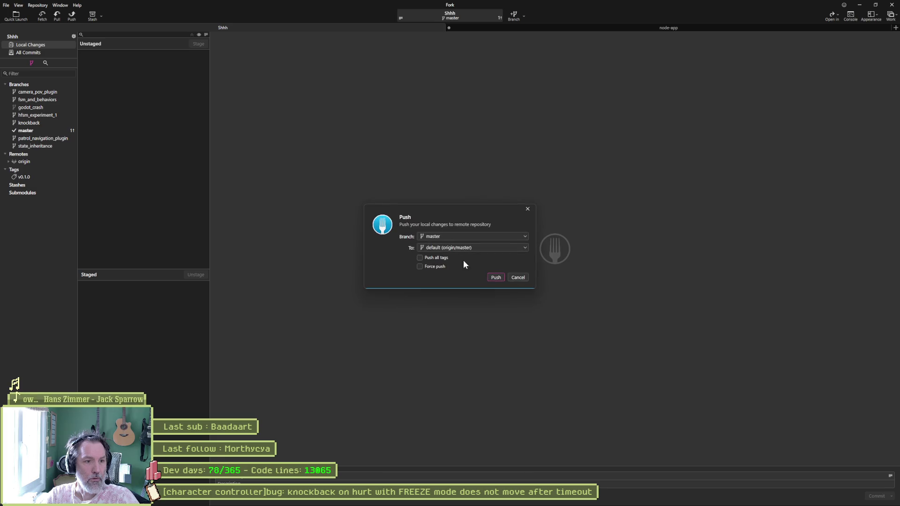
left_click(496, 277)
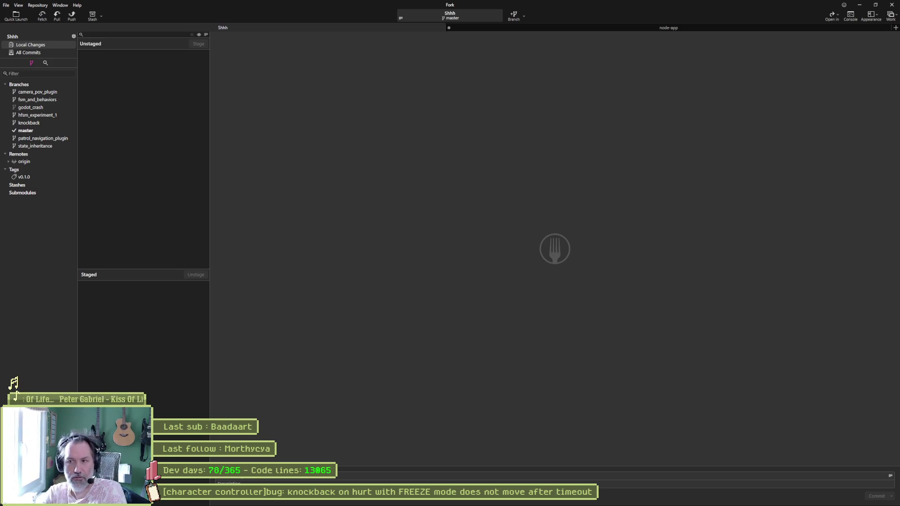
- Open gitlab_stats.txt in VS Code to check its 13066 count, then go back to Fork
key("alt+Tab")
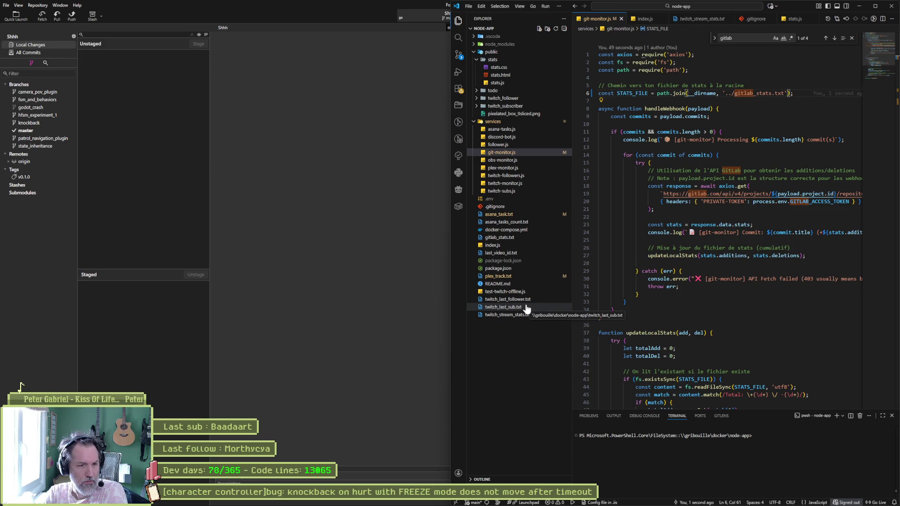
left_click(518, 239)
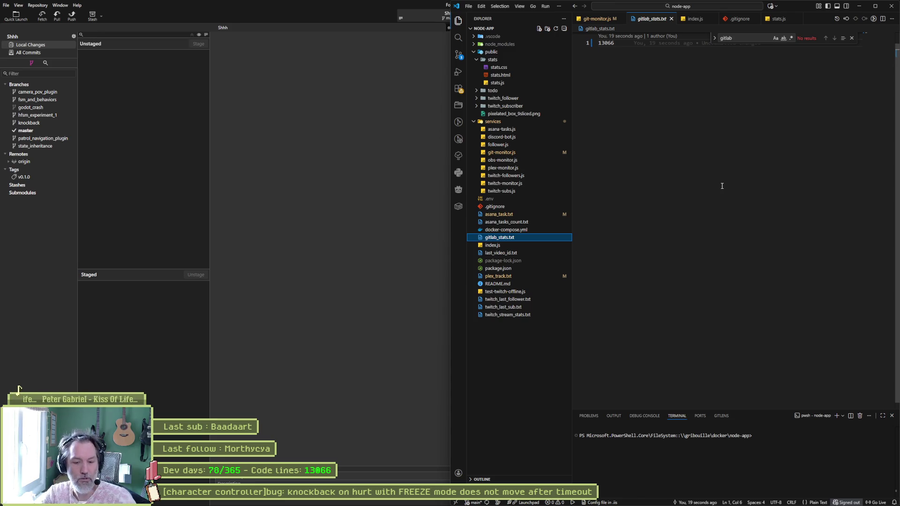
mouse_move(559, 502)
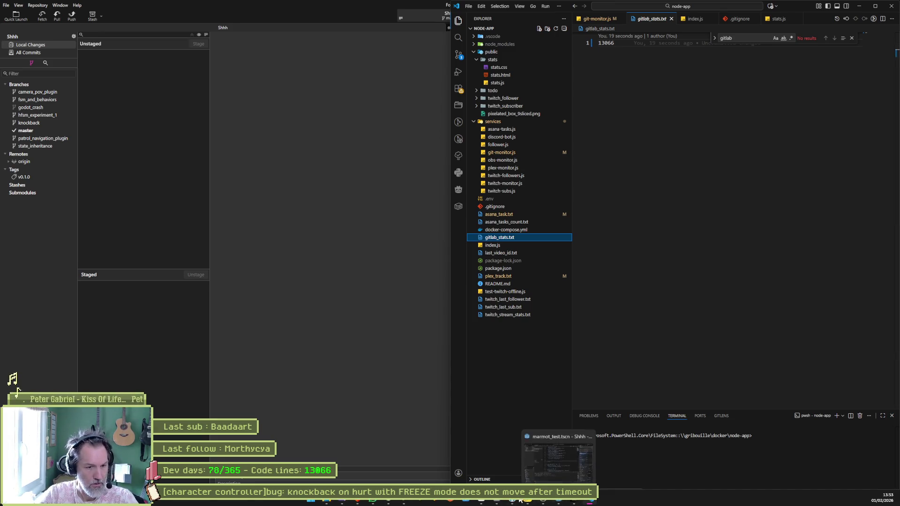
left_click(518, 461)
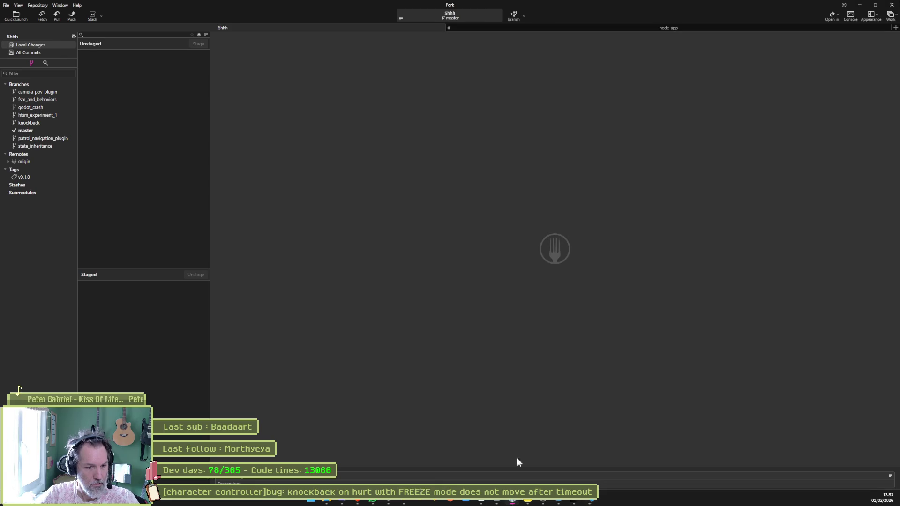
- Review the previous knockback commit's changes to game_settings.tres and marmot_test.tscn on master
left_click(32, 131)
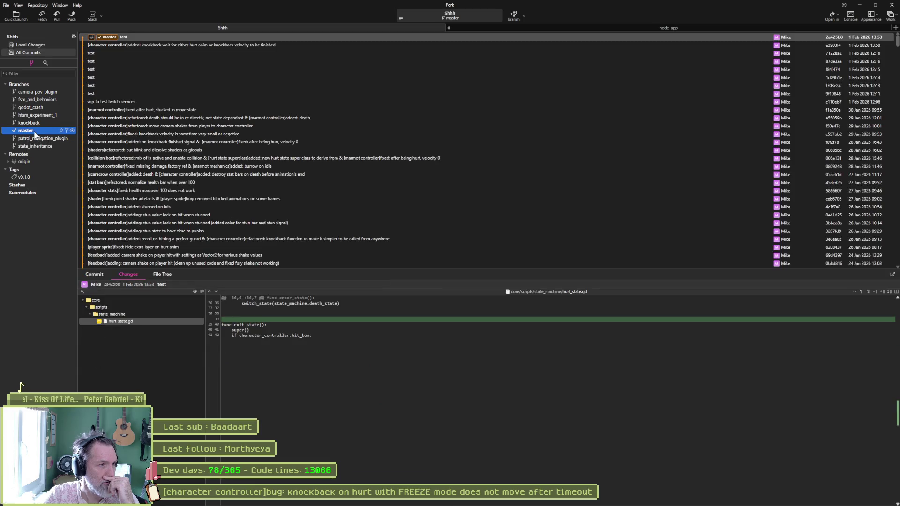
left_click(190, 46)
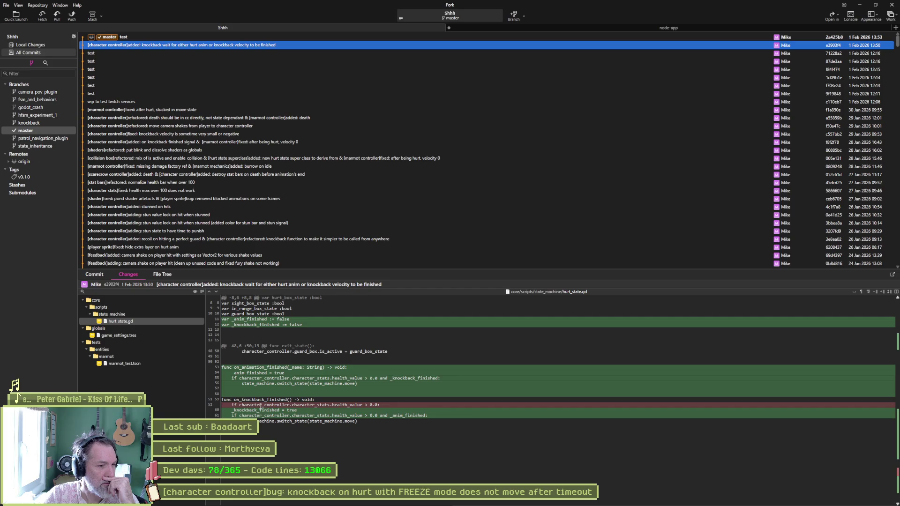
left_click(141, 336)
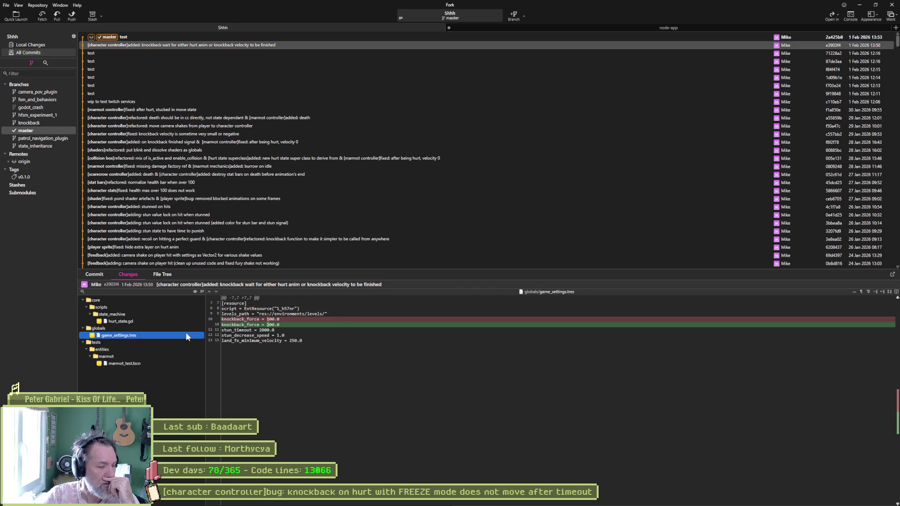
left_click(156, 363)
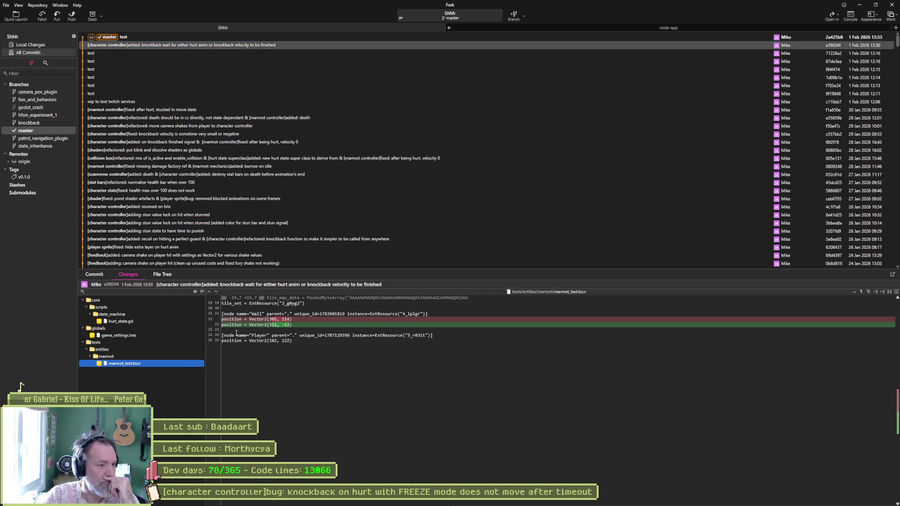
left_click(859, 5)
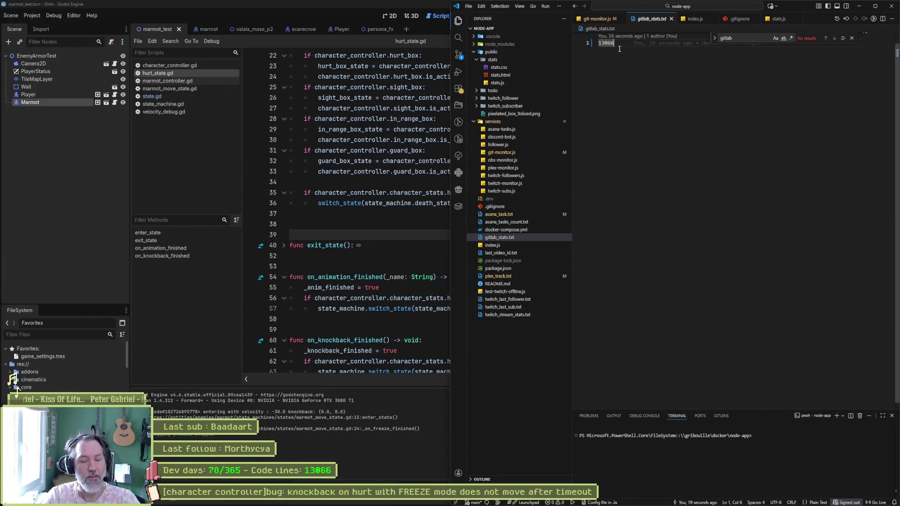
- Change the gitlab_stats.txt count from 13066 to 13075
type("13075")
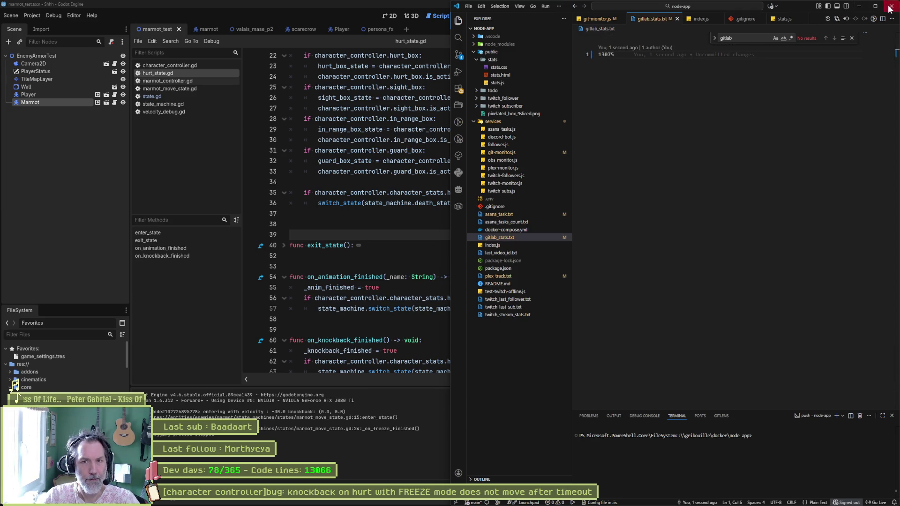
left_click(859, 6)
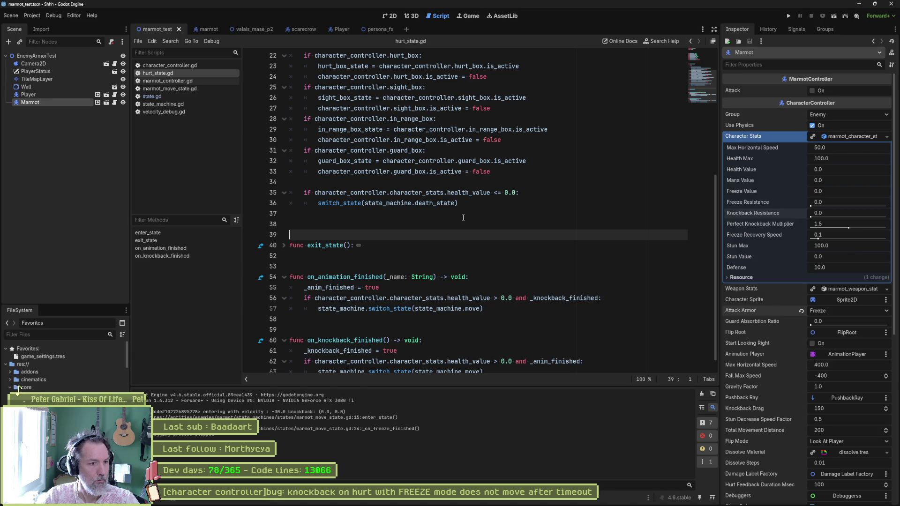
- Delete blank line 39 in hurt_state.gd, confirm Fork's local changes, and fold all functions
key("Delete")
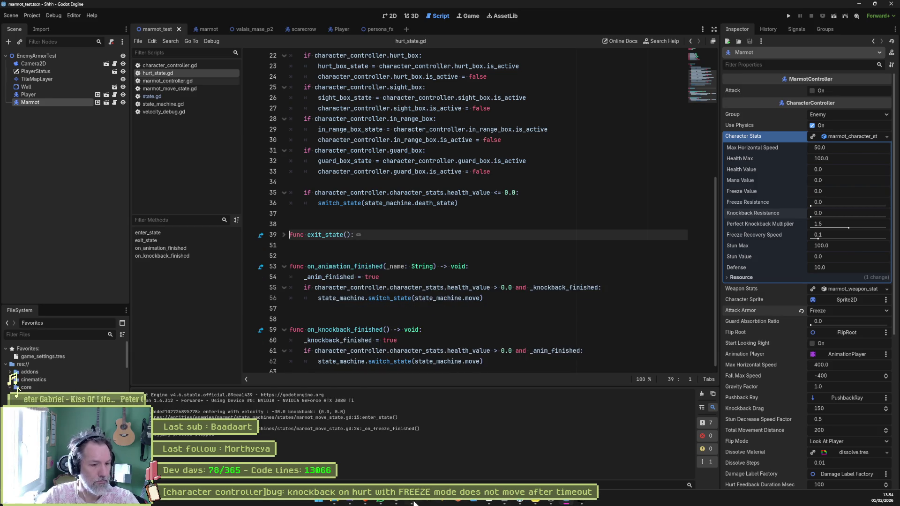
key("alt+Tab")
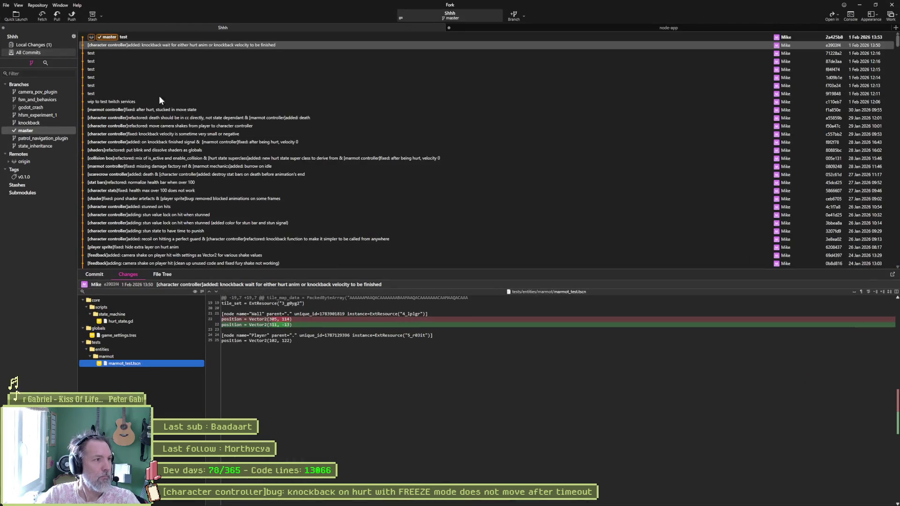
left_click(48, 44)
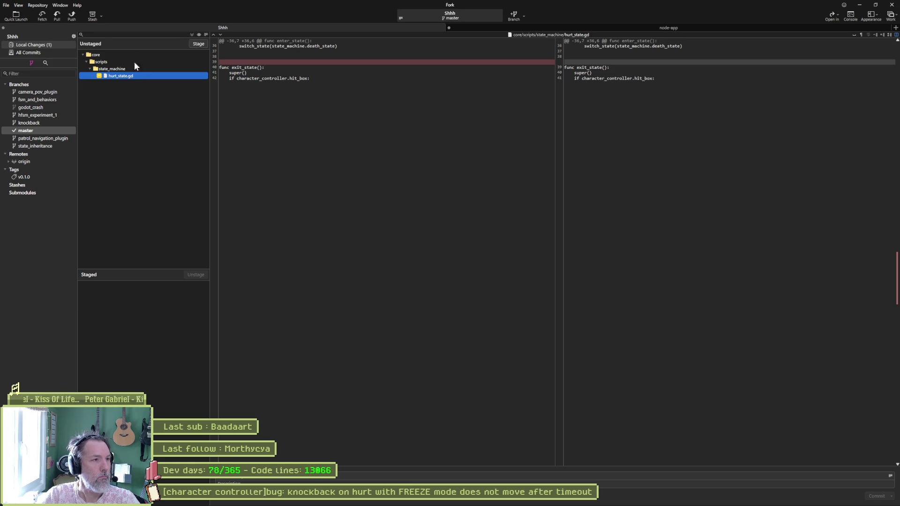
left_click(860, 8)
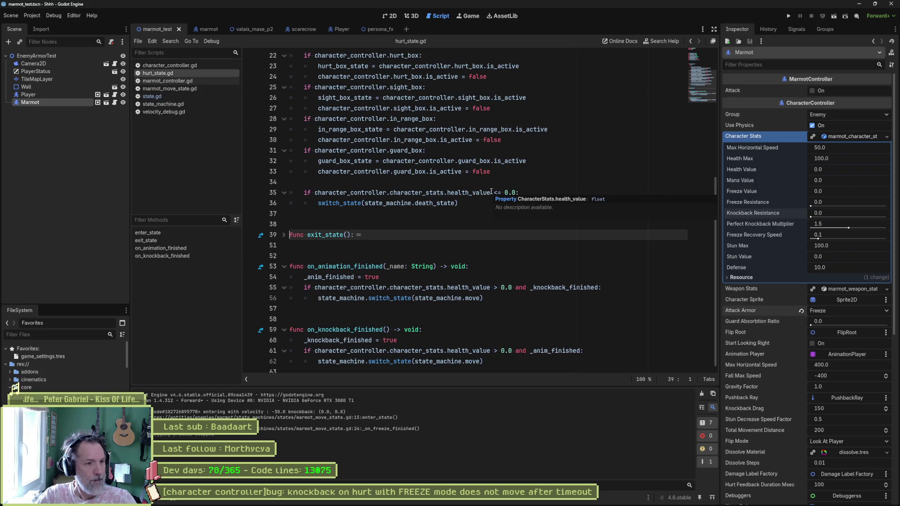
key("alt+0")
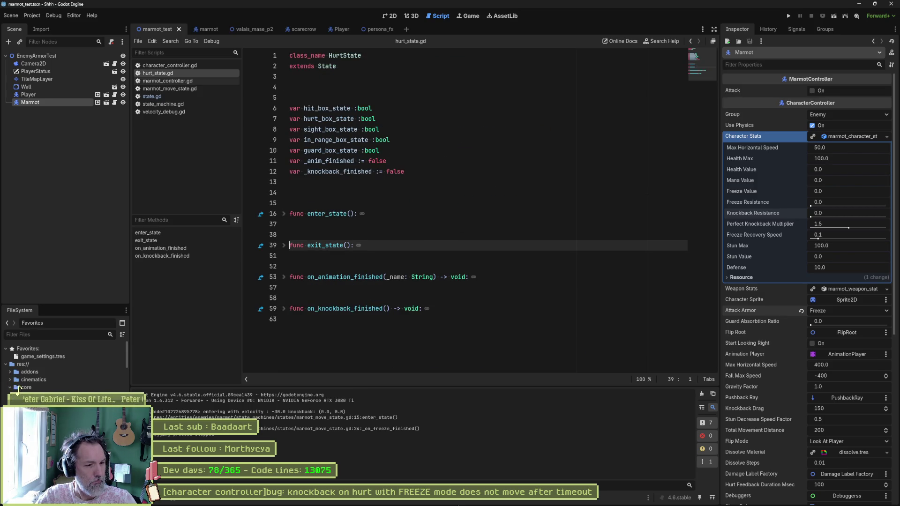
left_click(488, 502)
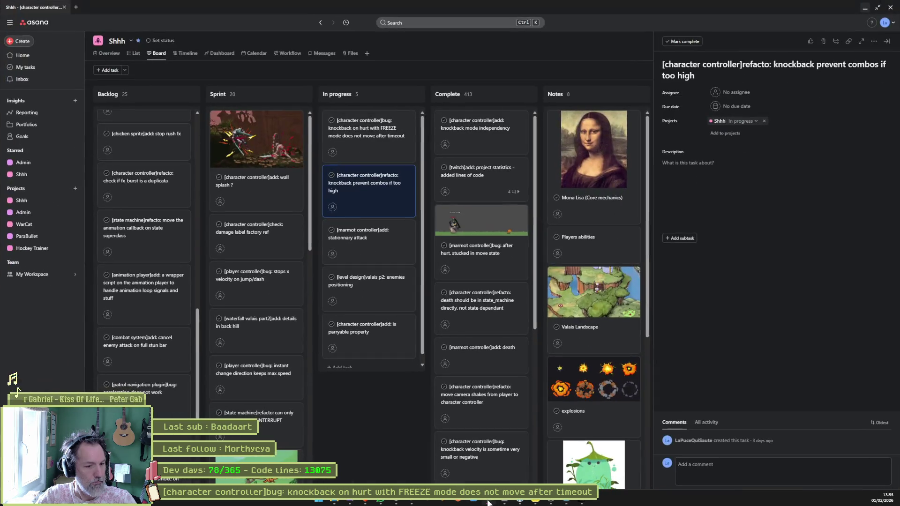
- Read the knockback-on-hurt FREEZE task in Asana, then return to hurt_state.gd in Godot
left_click(362, 143)
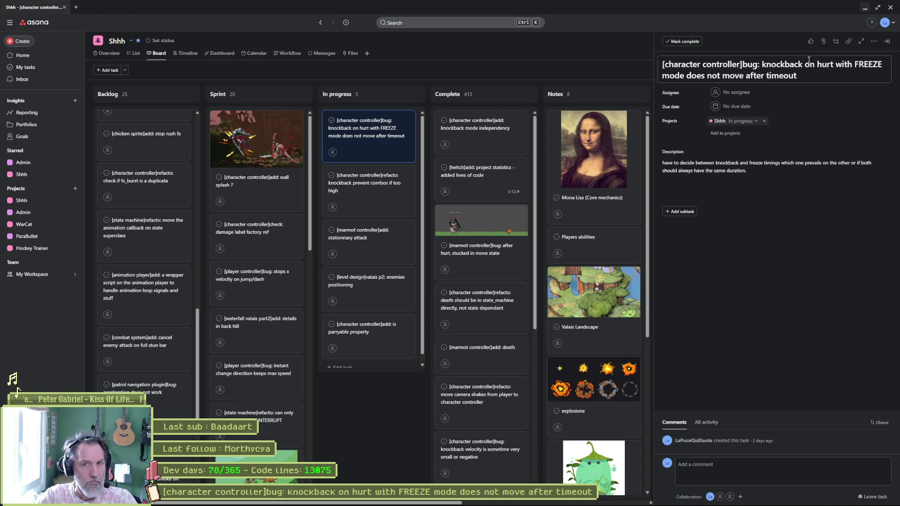
left_click(865, 7)
left_click(470, 235)
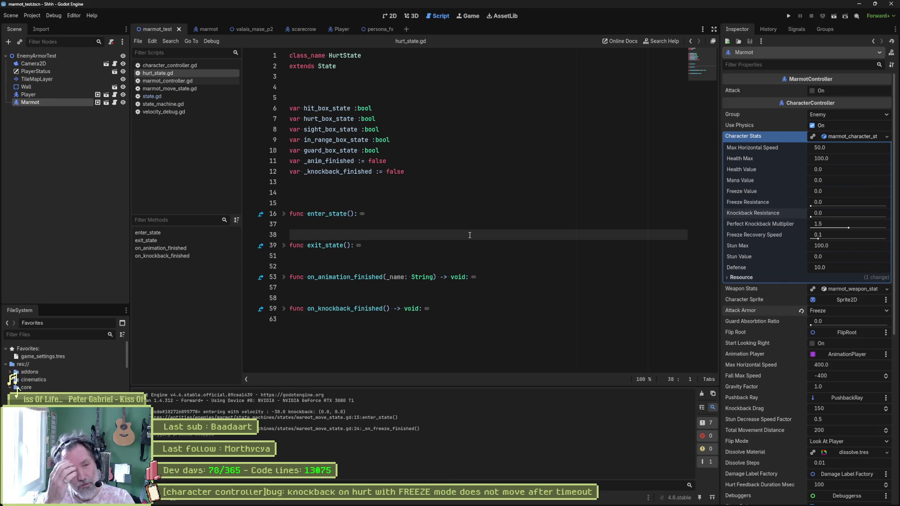
- Collapse the Character Stats details and do a quick test run of the marmot scene
left_click(860, 136)
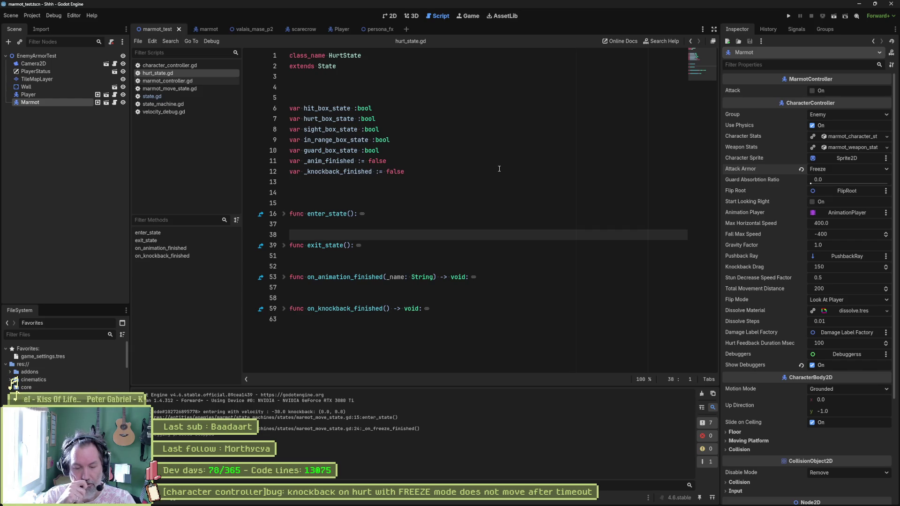
key("F6")
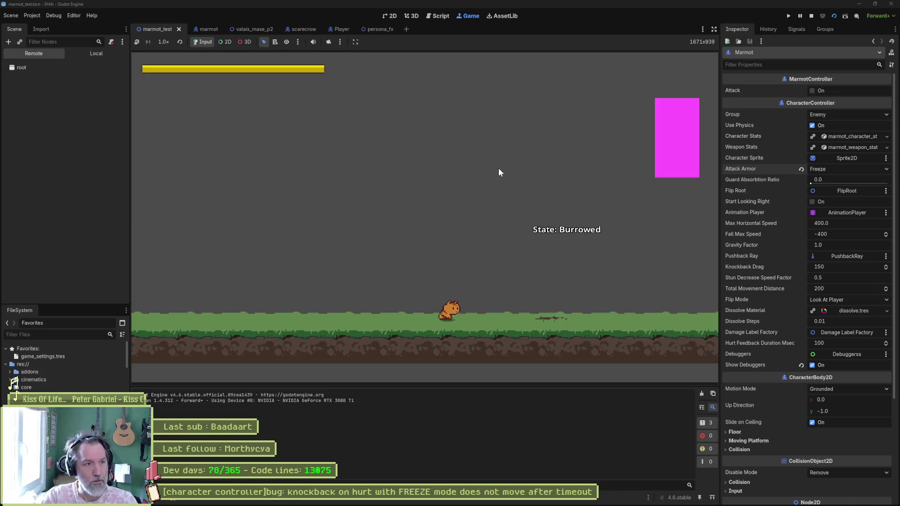
key("F8")
- Enable Visible Collision Shapes and replay the scene, walking the player right toward the marmot
left_click(49, 16)
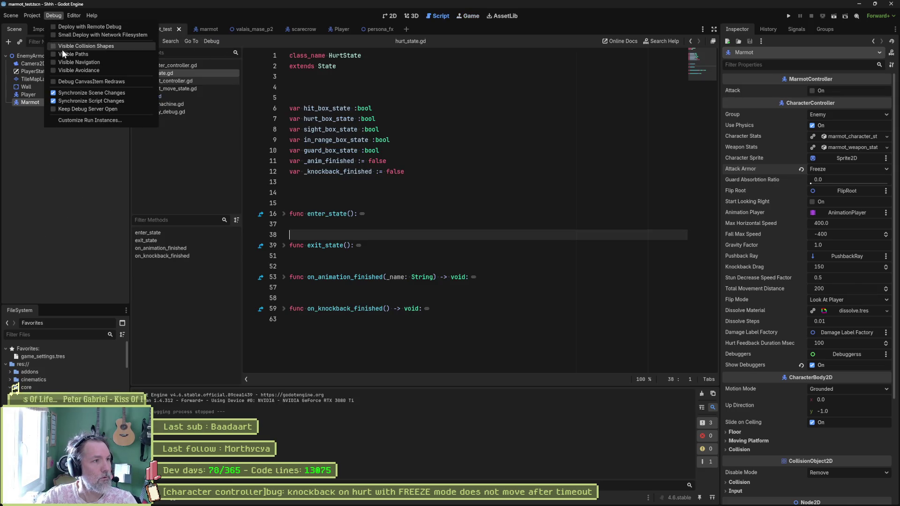
left_click(62, 49)
key("F6")
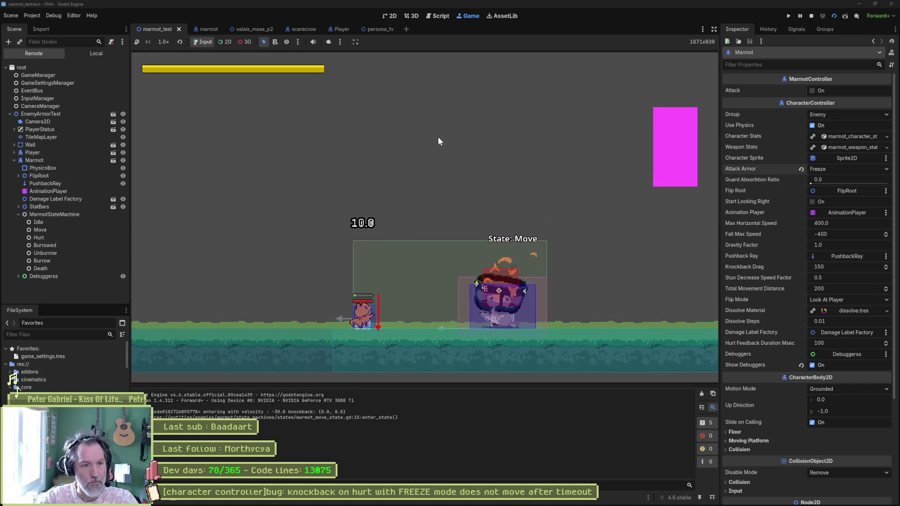
key("Right")
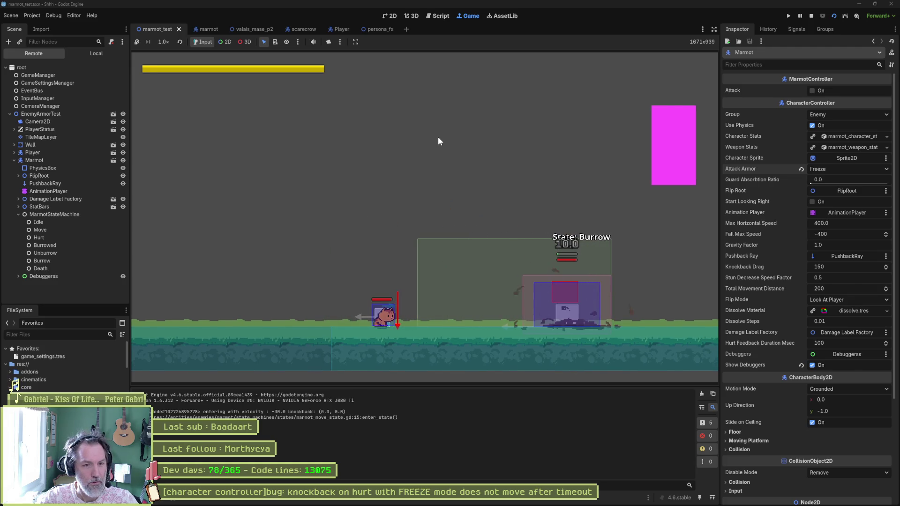
key("F8")
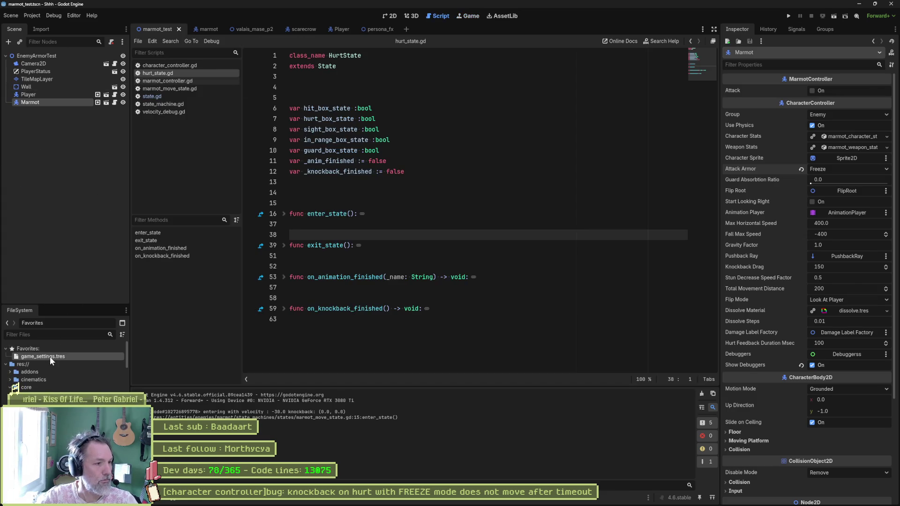
- Set Knockback Force in game_settings.tres to 75.0 and play-test the marmot's knockback
left_click(50, 356)
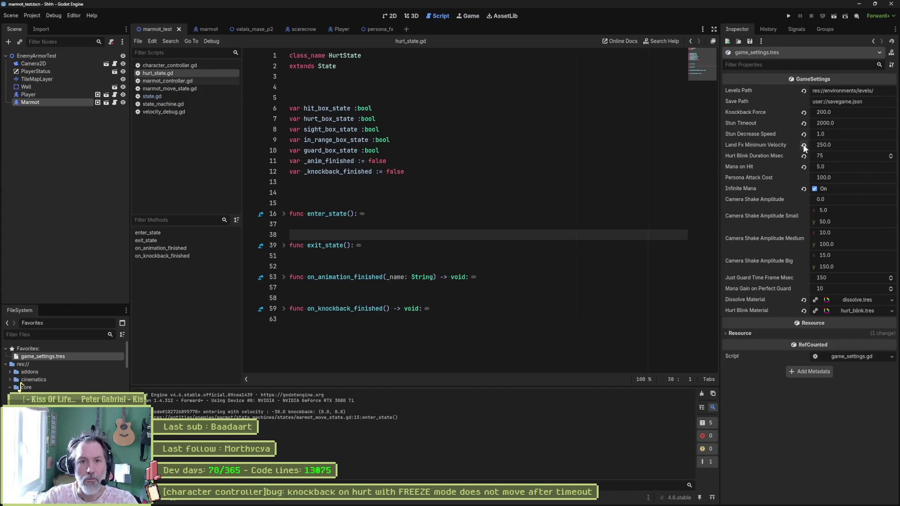
left_click(803, 113)
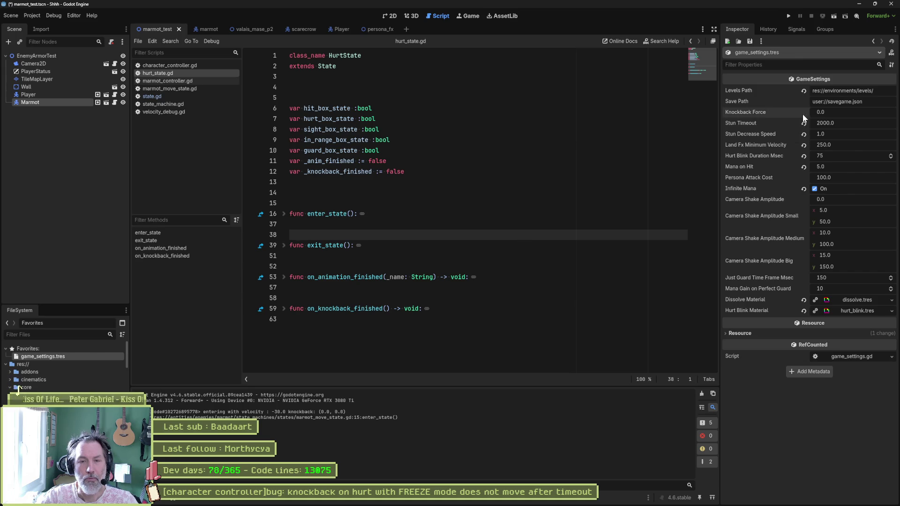
left_click(858, 117)
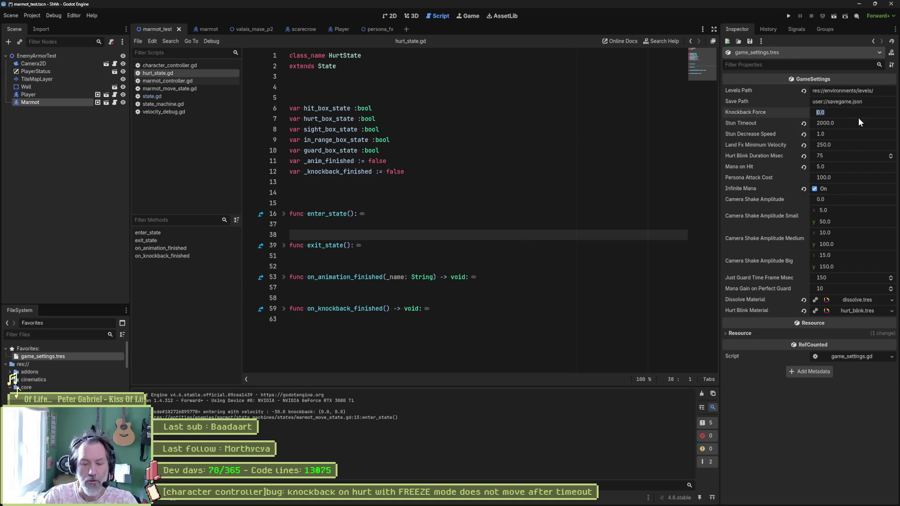
type("75")
key("Return")
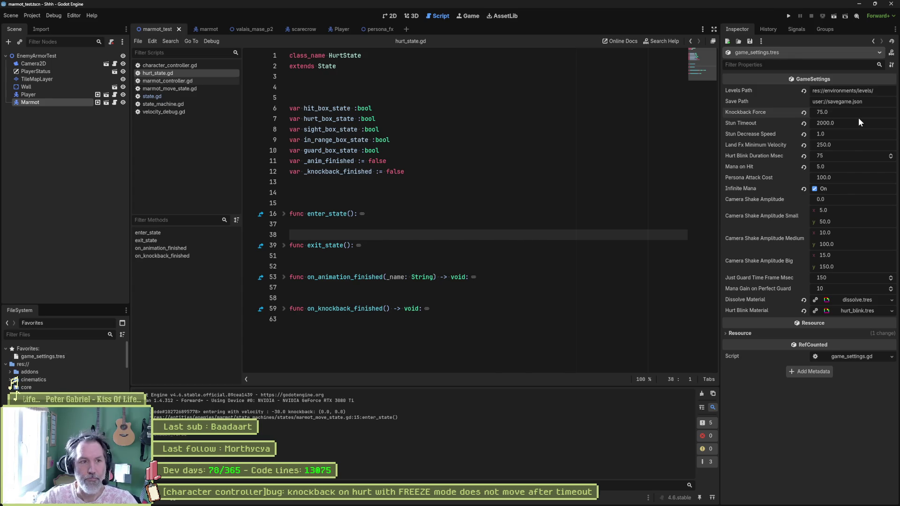
key("F6")
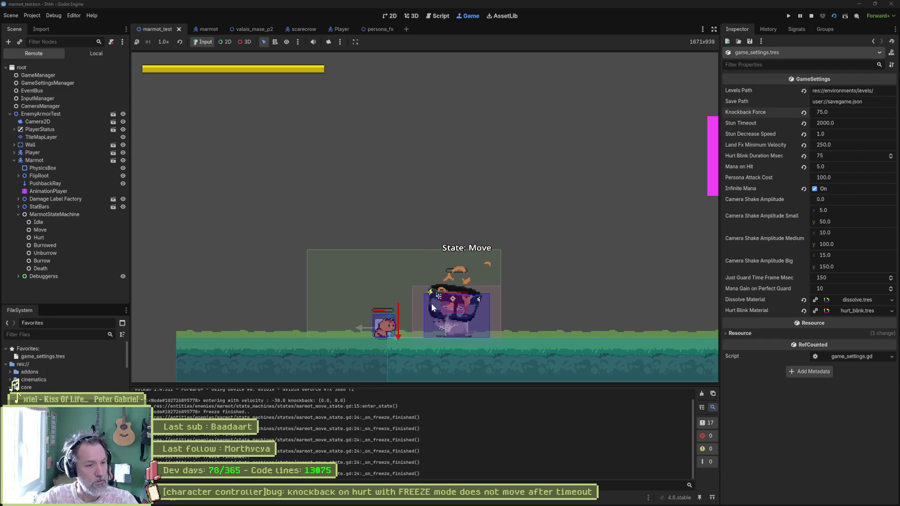
left_click(811, 15)
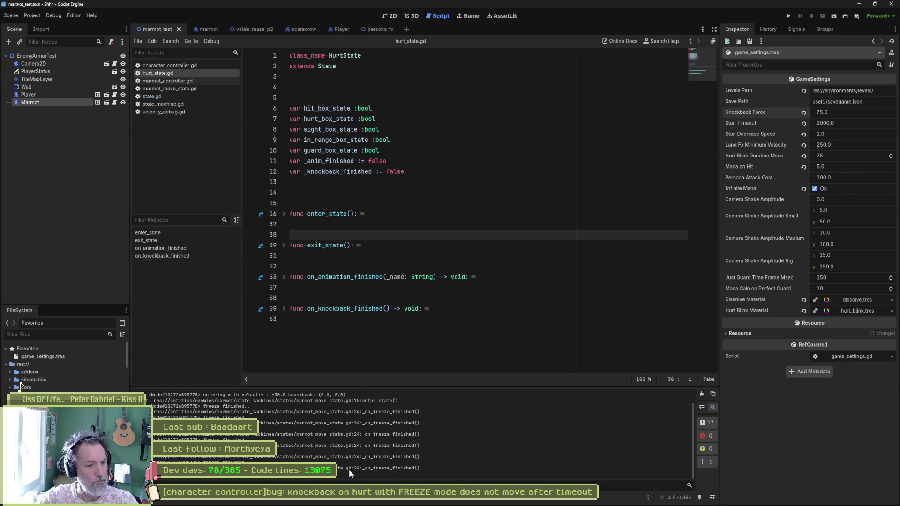
- Open marmot_move_state.gd and look over the _on_freeze_finished function and its debug message
left_click(168, 88)
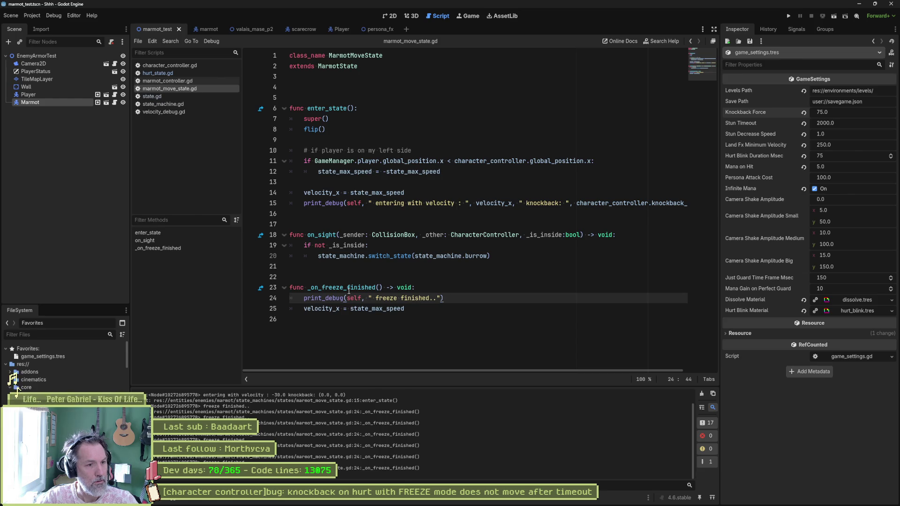
double_click(365, 291)
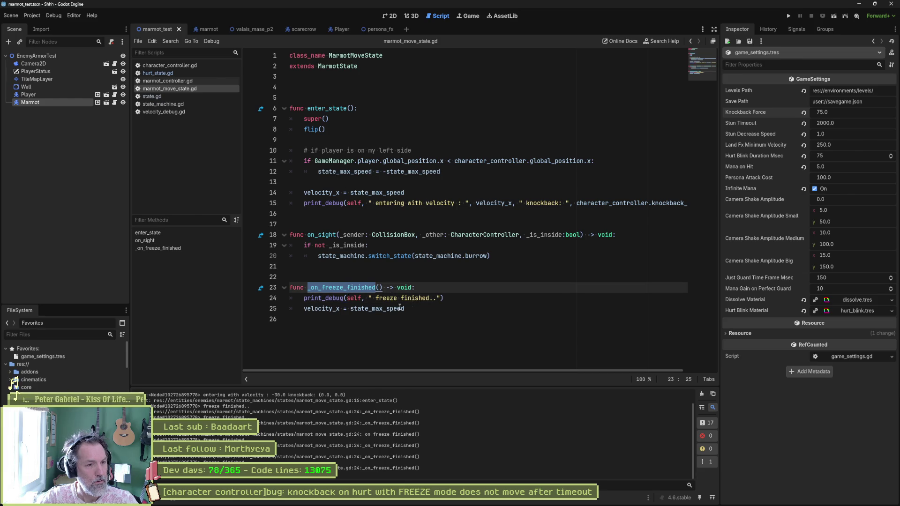
double_click(371, 310)
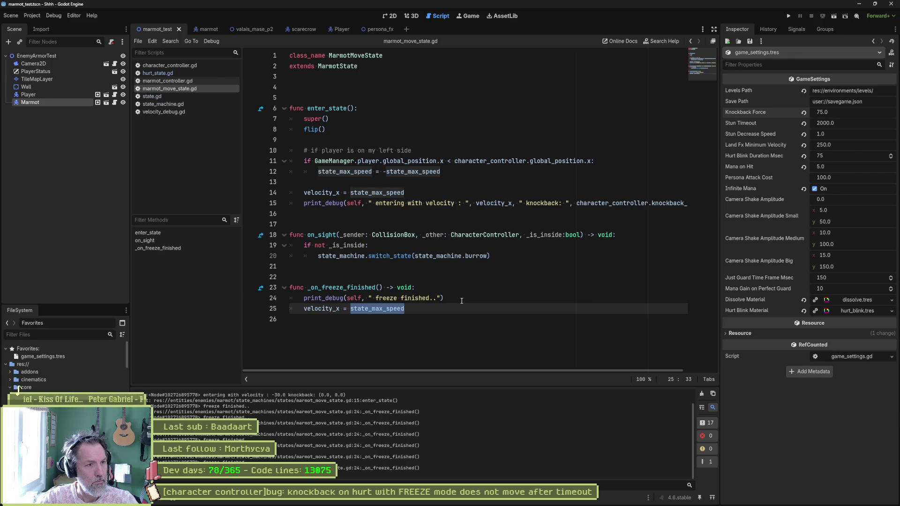
mouse_move(445, 298)
left_mouse_down()
mouse_move(432, 296)
mouse_move(374, 81)
left_mouse_up()
left_click(387, 108)
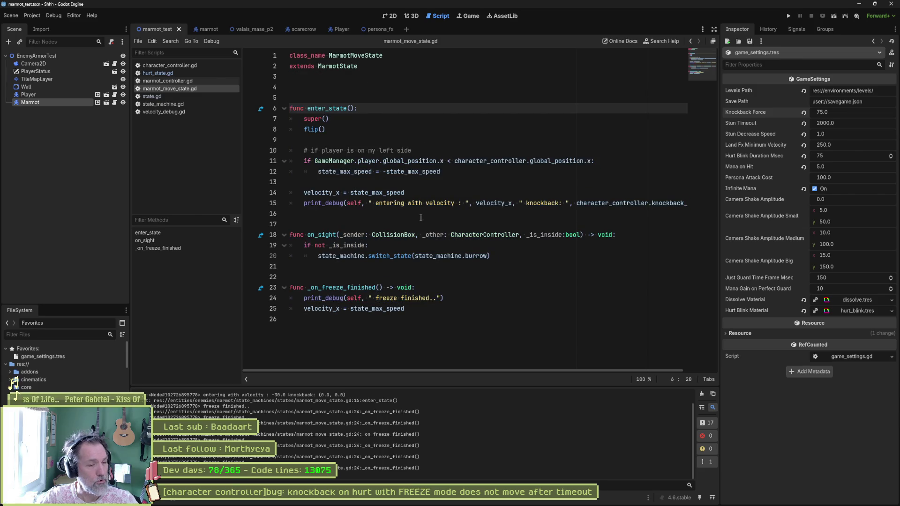
double_click(342, 287)
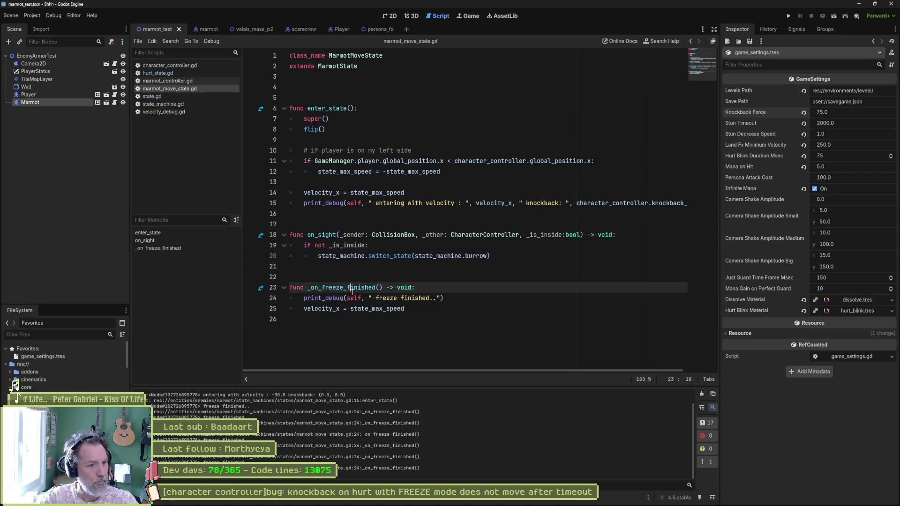
double_click(414, 298)
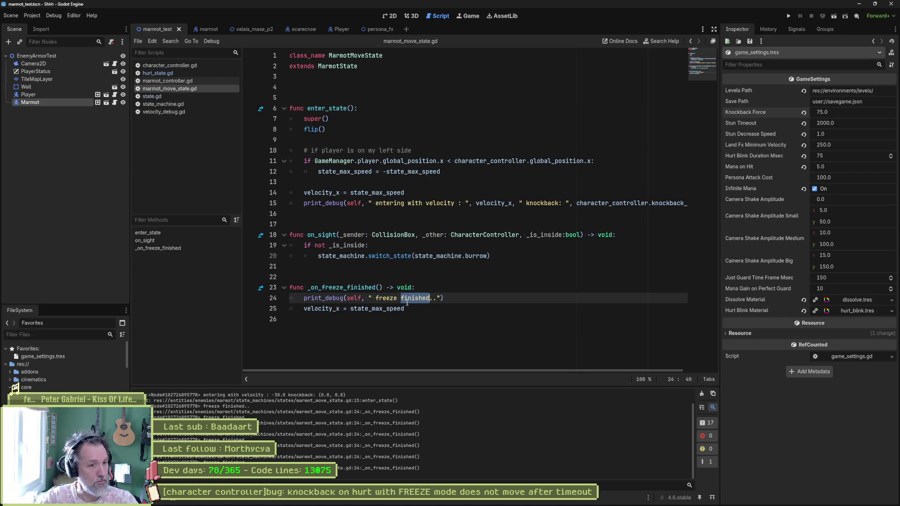
left_click_drag(407, 309, 304, 309)
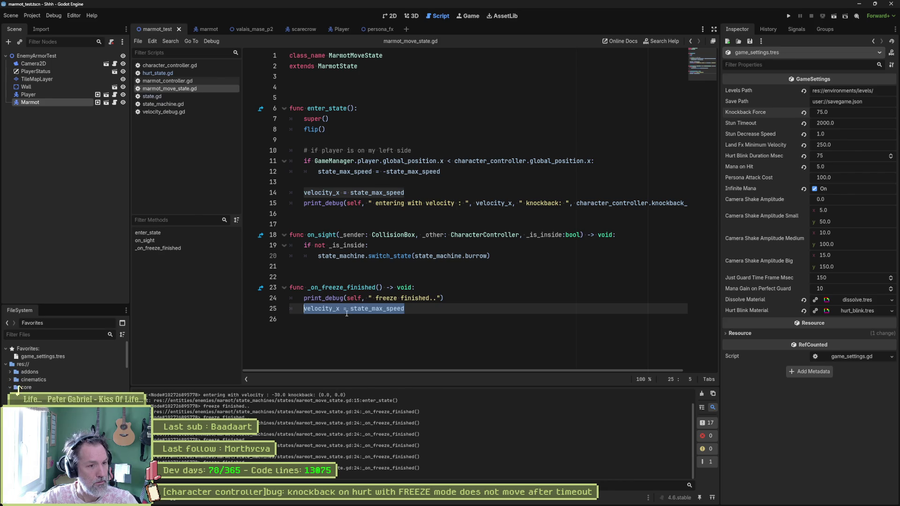
- Add character_controller.knockback_velocity to line 24's freeze-finished print_debug, save, and run the scene
left_click(432, 298)
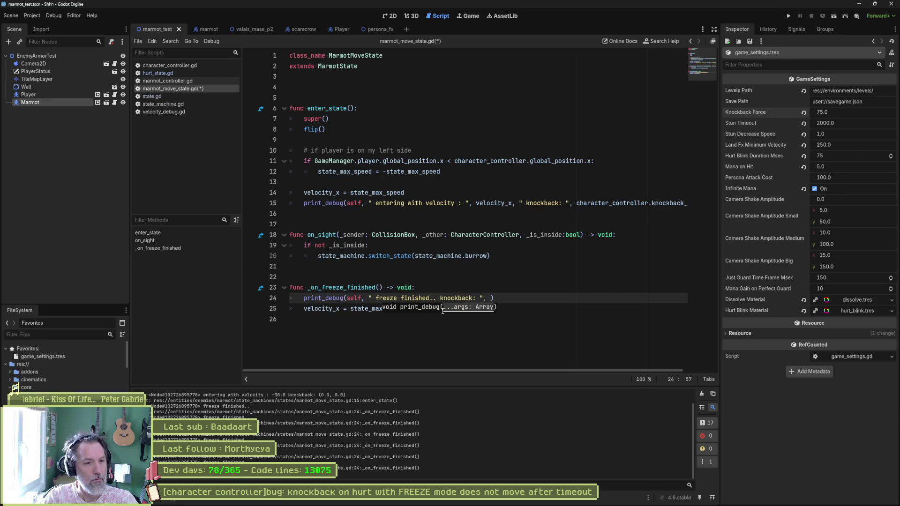
type("character_controller.kno")
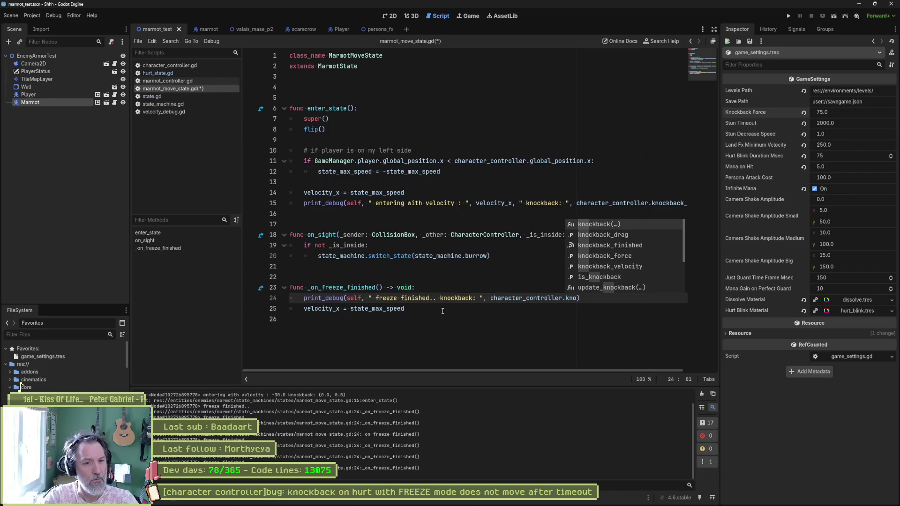
key("Down")
key("Down")
key("Down")
key("Return")
key("ctrl+s")
key("F6")
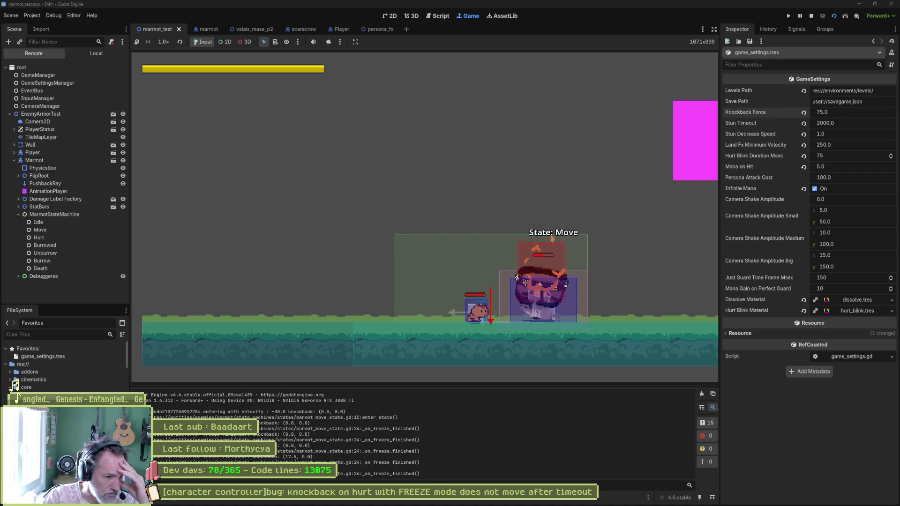
- Read the logged freeze-finished knockback values such as 17.5 and 15.0, then jump to the printing line
mouse_move(292, 451)
left_mouse_down()
mouse_move(420, 462)
mouse_move(293, 457)
left_mouse_up()
left_click(421, 462)
left_click(293, 457)
left_click_drag(420, 462, 292, 459)
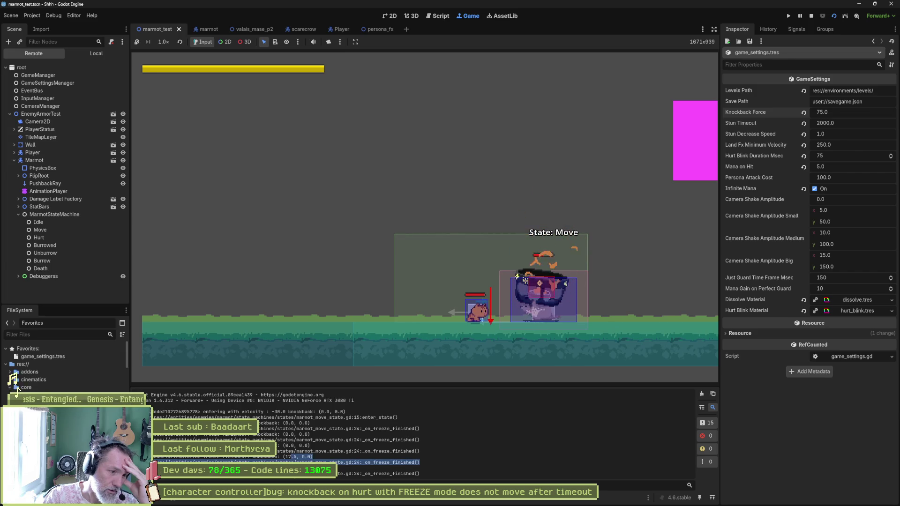
left_click_drag(289, 457, 421, 463)
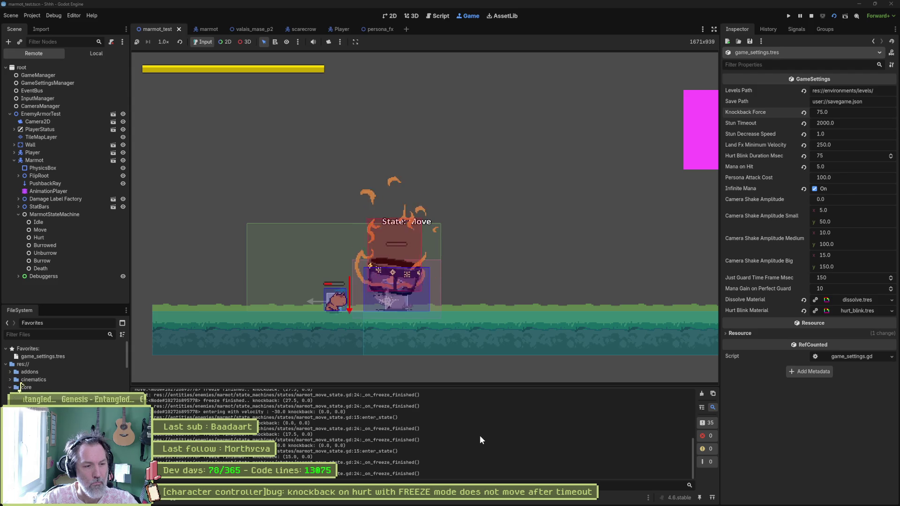
left_click_drag(282, 456, 421, 463)
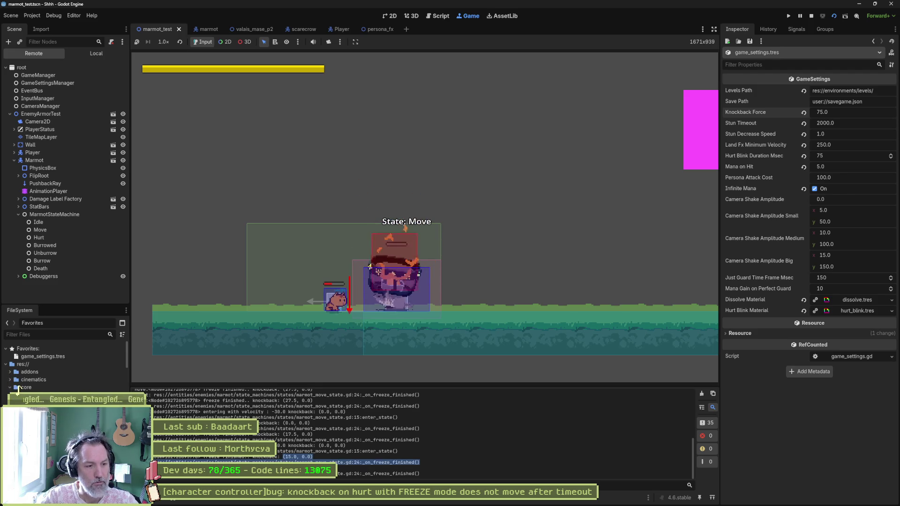
left_click(329, 441)
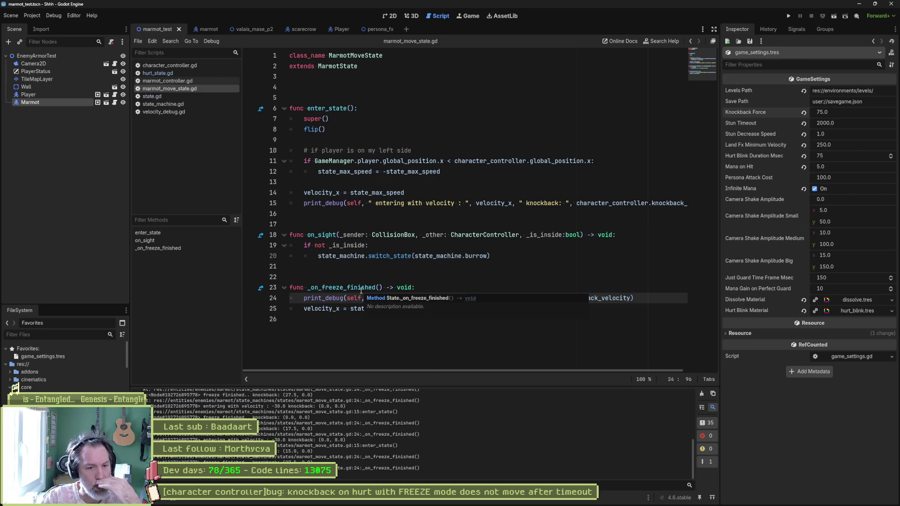
left_click(411, 322)
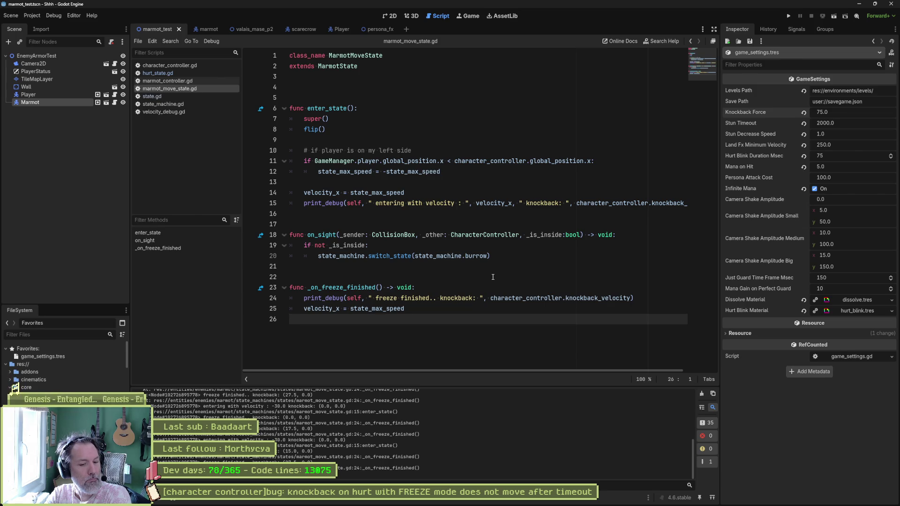
- Rename _on_freeze_finished on line 23 to on_knockback_finished and save the script
double_click(371, 288)
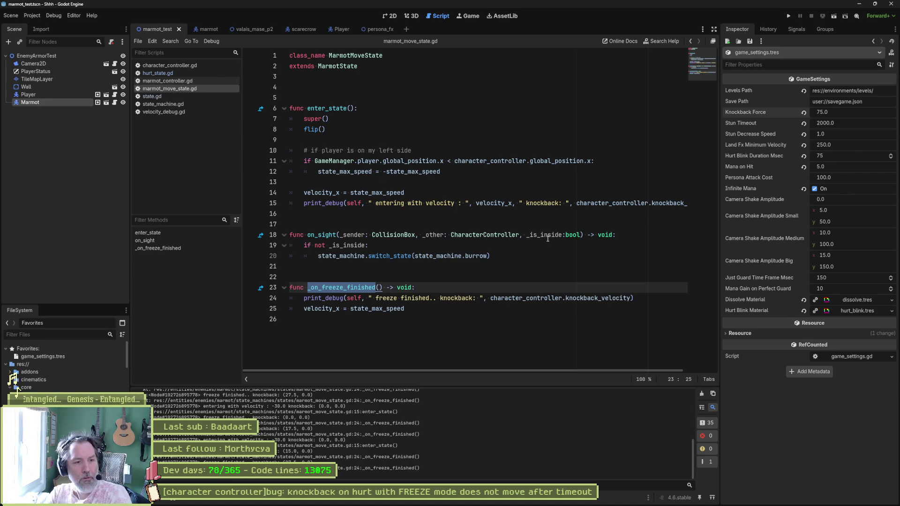
type("_on")
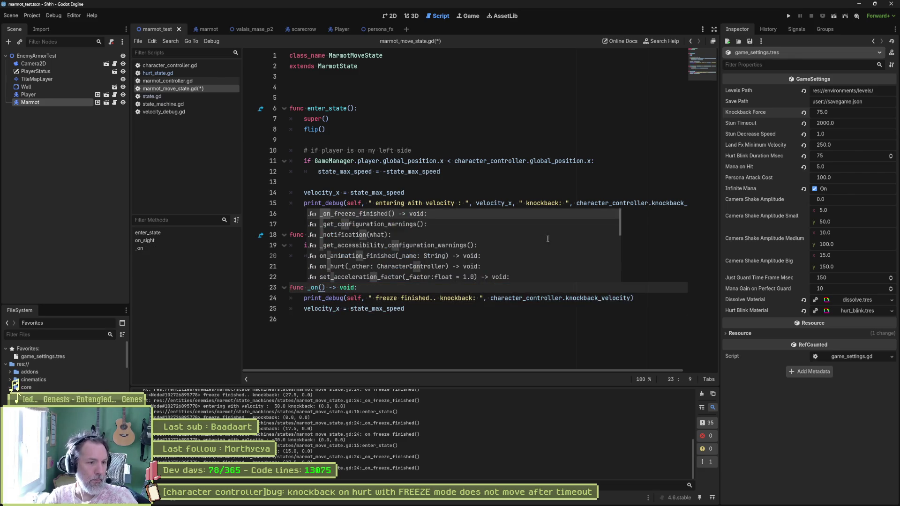
type("_kno")
key("ctrl+BackSpace")
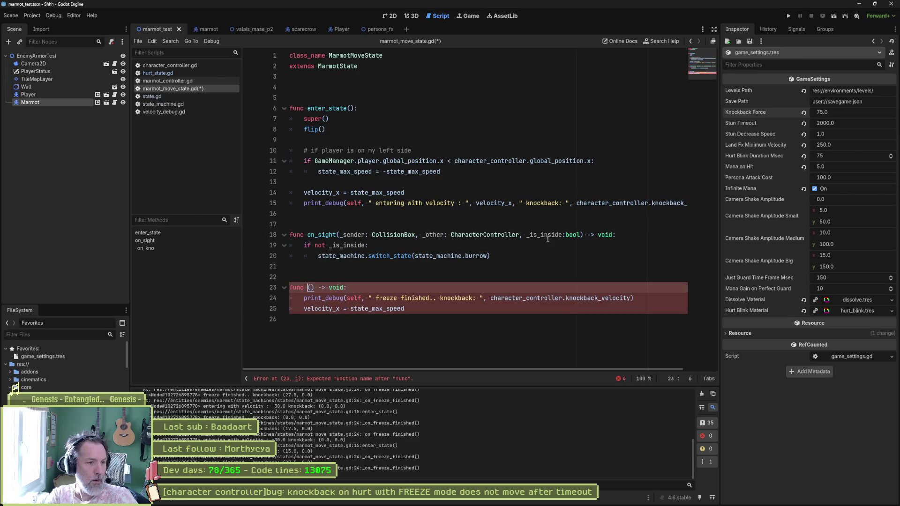
type("kno")
key("Return")
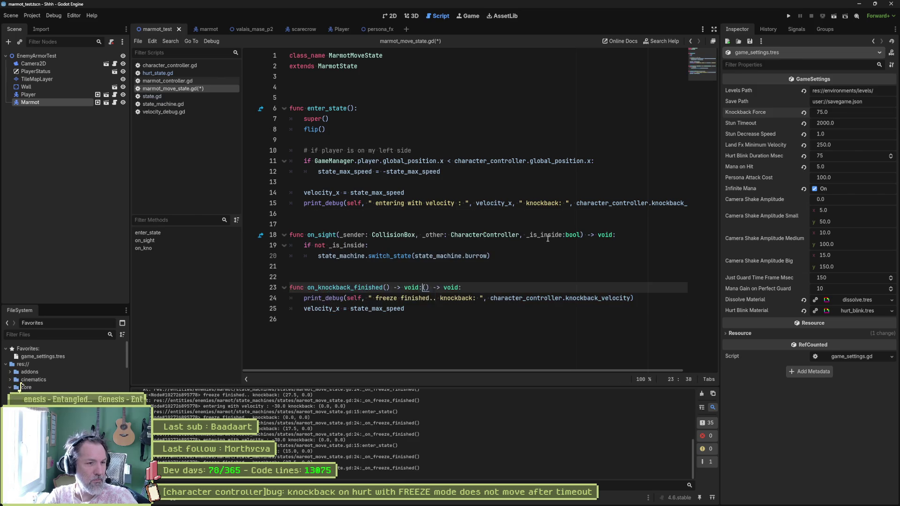
key("ctrl+s")
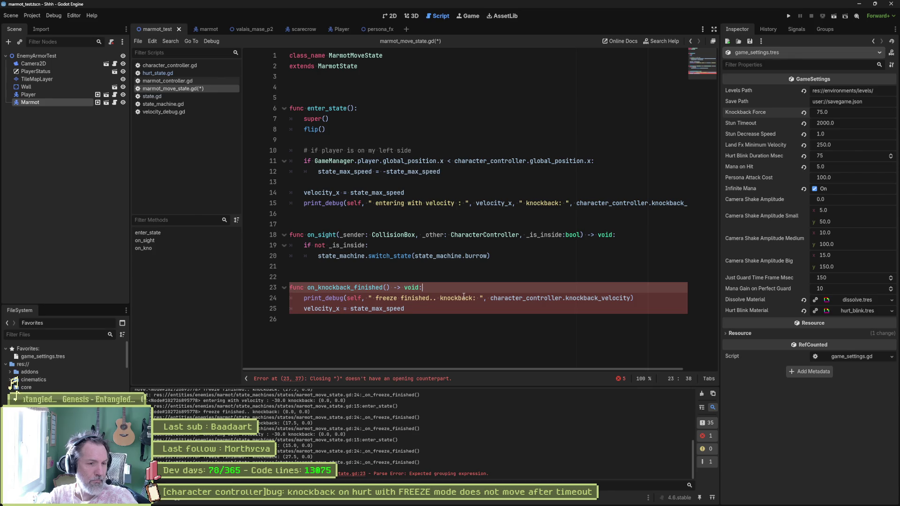
- Check the base on_knockback_finished definition in state.gd, come back, and run the test scene
left_click(357, 288, "ctrl")
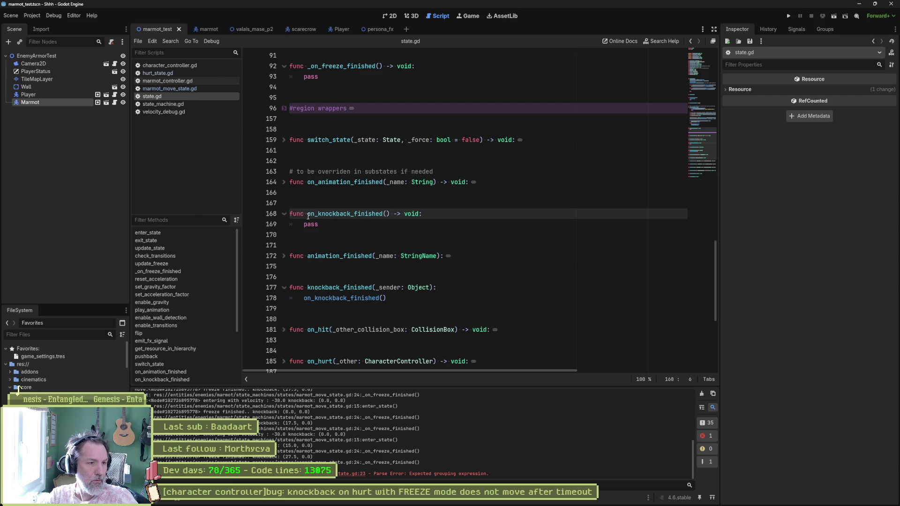
key("Home")
scroll(428, 234, "down", 2)
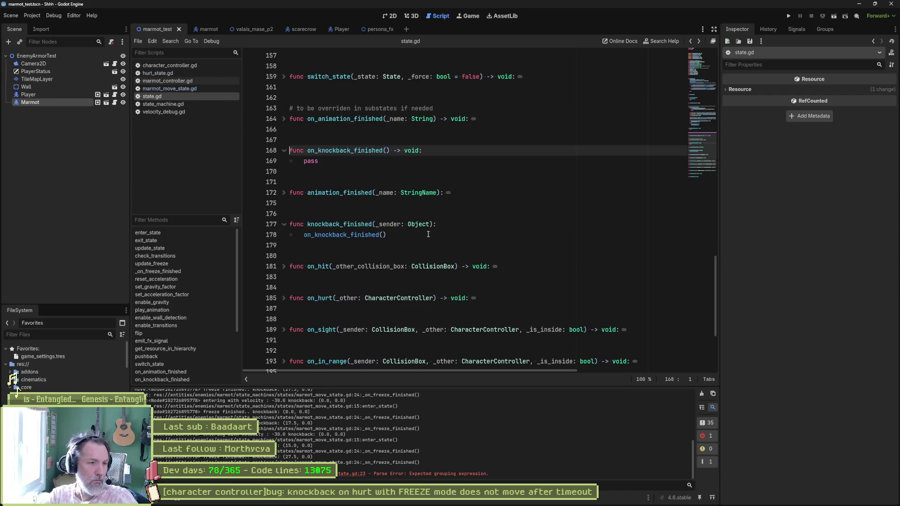
key("alt+Left")
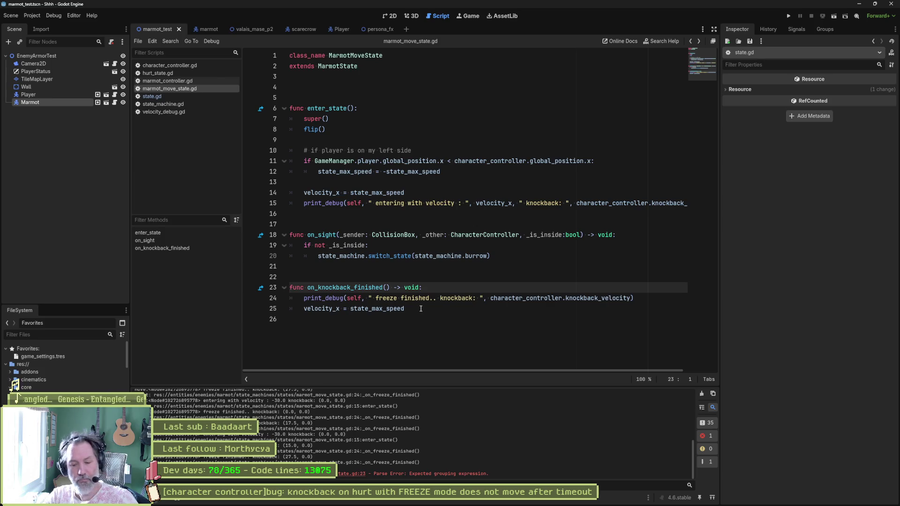
key("F6")
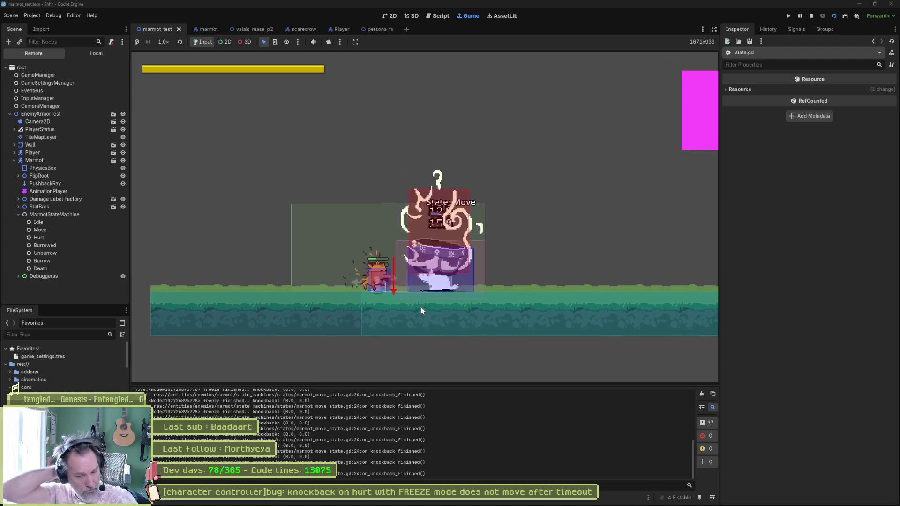
- Stop the game and set the Marmot node's Attack Armor to Interrupt
key("F8")
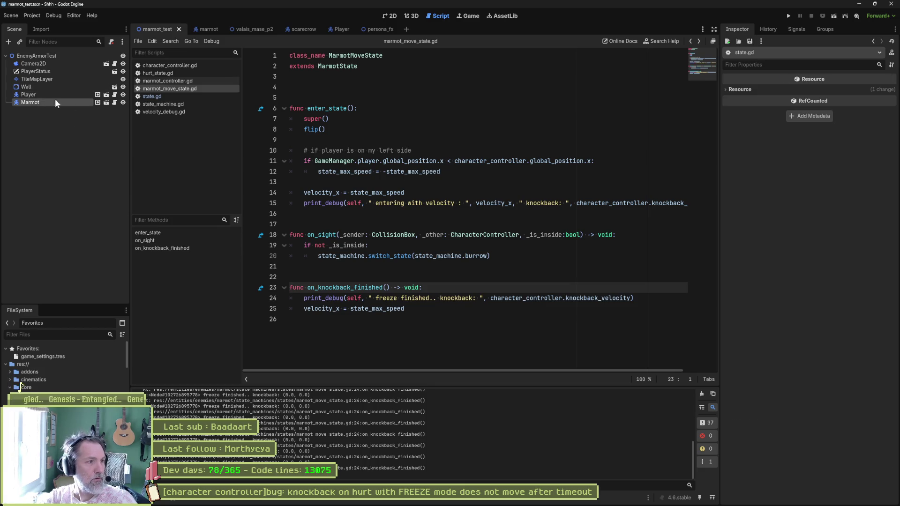
left_click(49, 100)
left_click(827, 171)
left_click(834, 190)
- Playtest by repeatedly attacking the marmot to knock it back, then stop the game
key("F6")
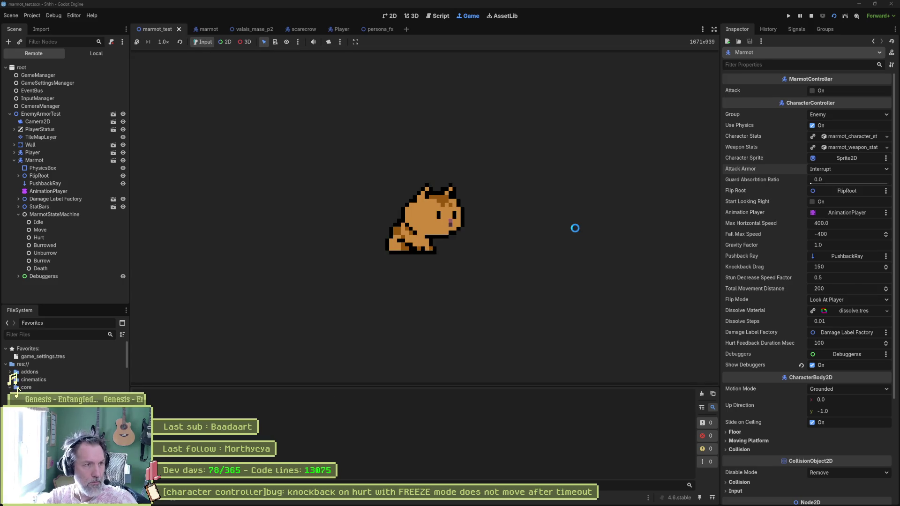
key("Right")
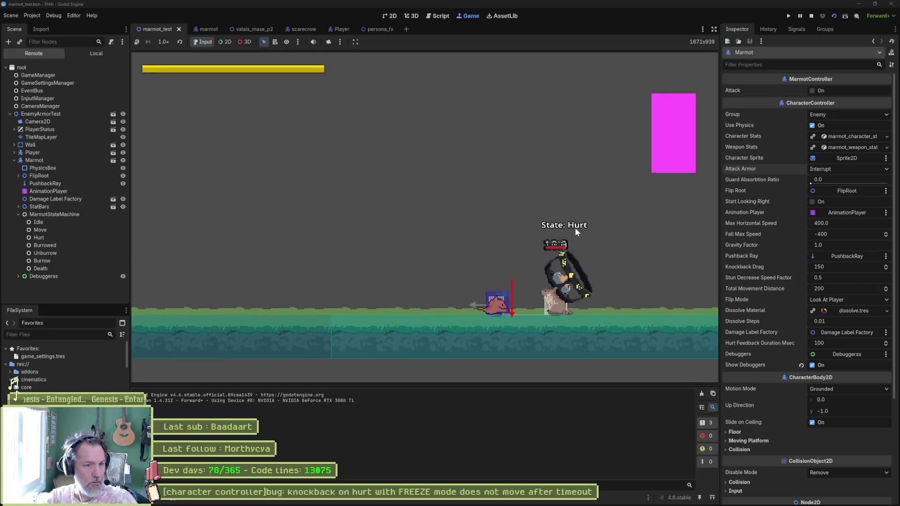
key("x")
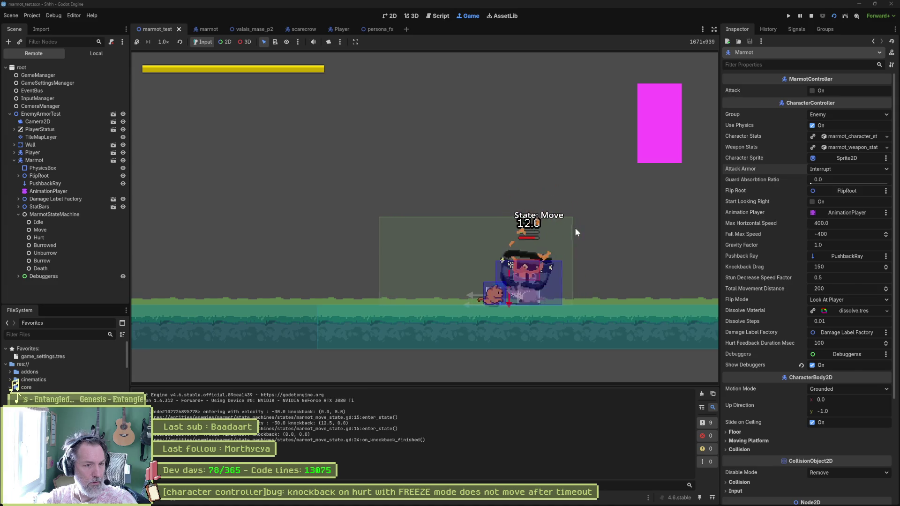
key("x")
key("x")
key("x")
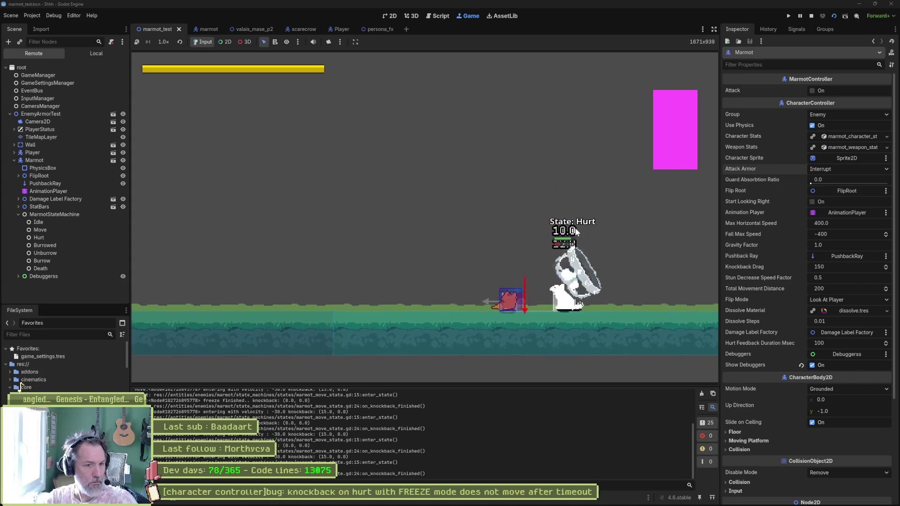
key("x")
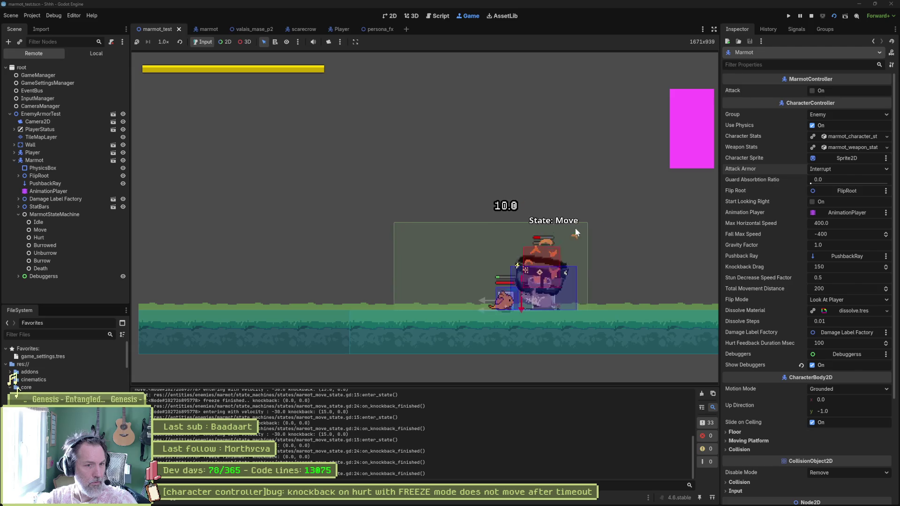
key("x")
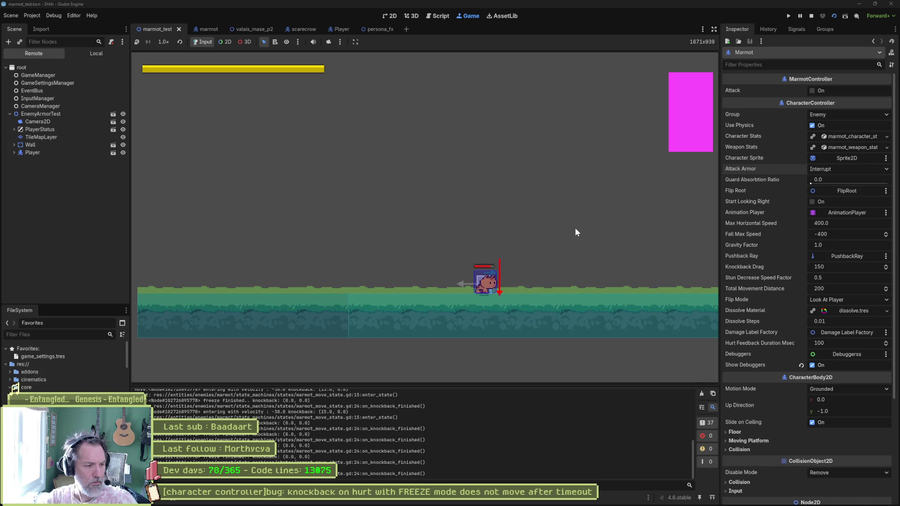
key("F6")
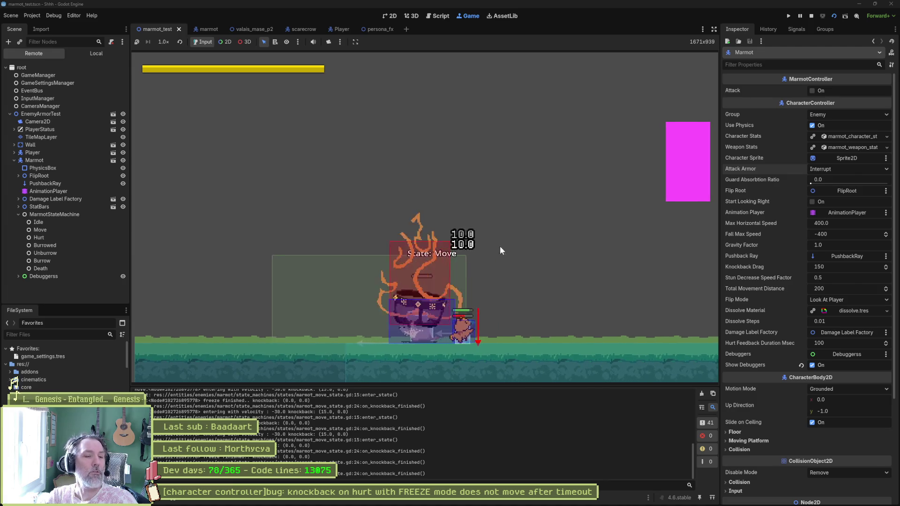
key("F8")
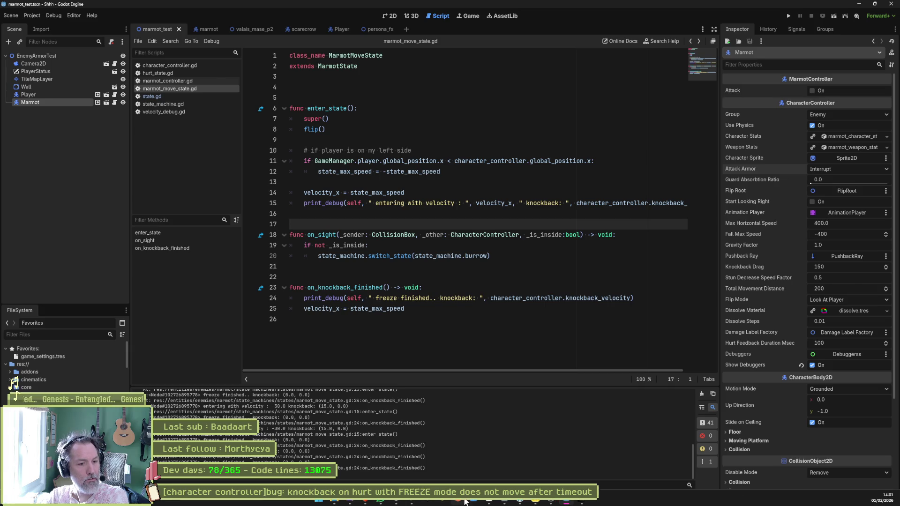
- Add '[player controller]bug: marmot on stun continues to move' second in In progress, then open the knockback bug task
left_click(460, 500)
left_click(351, 369)
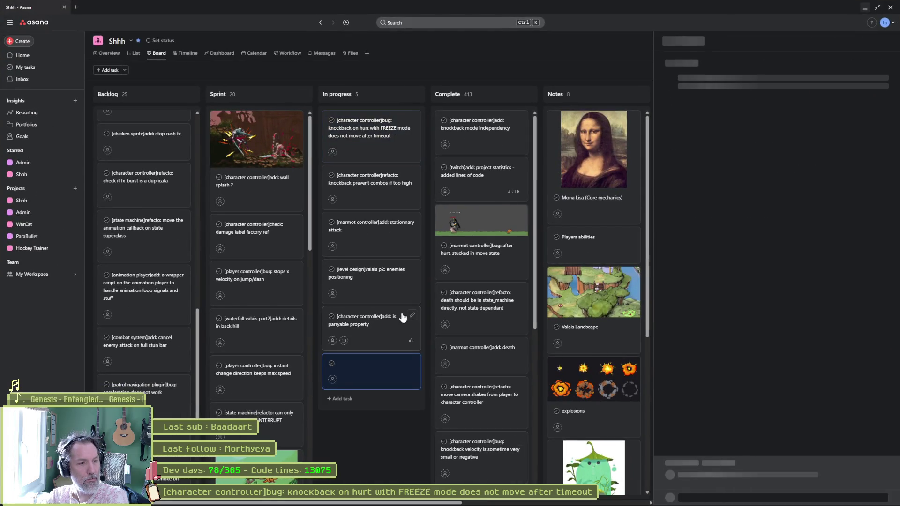
left_click(702, 63)
type("[]")
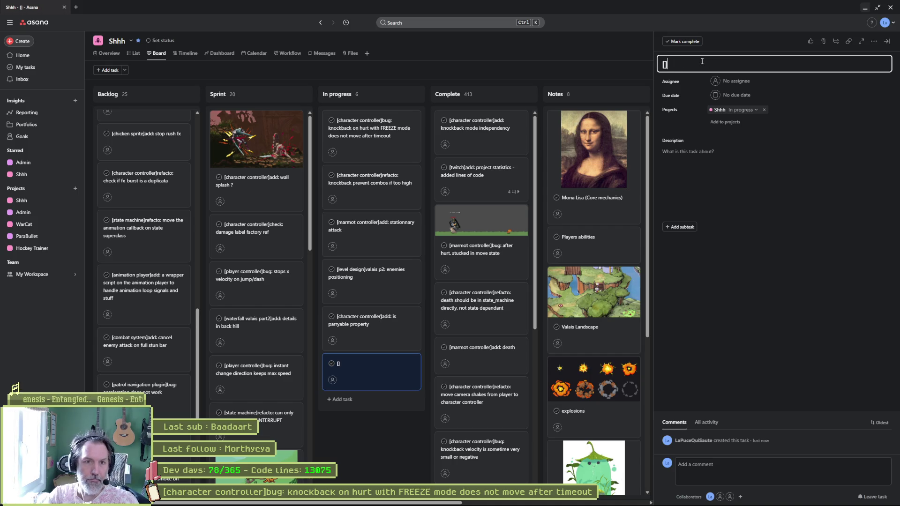
type("player controller")
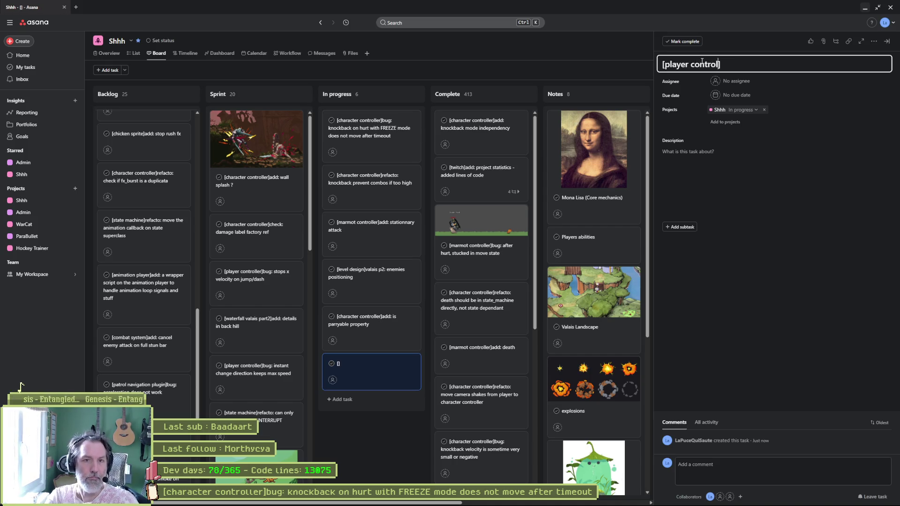
type("bu")
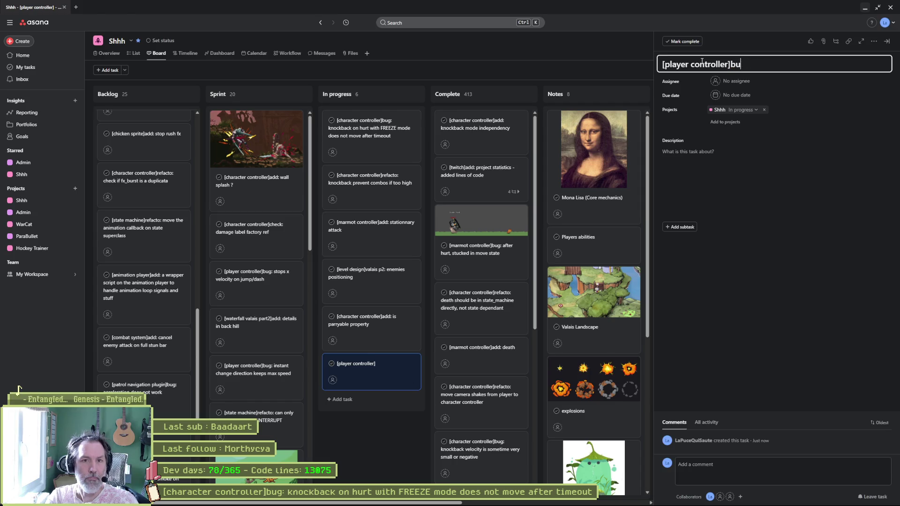
type("g: marmo")
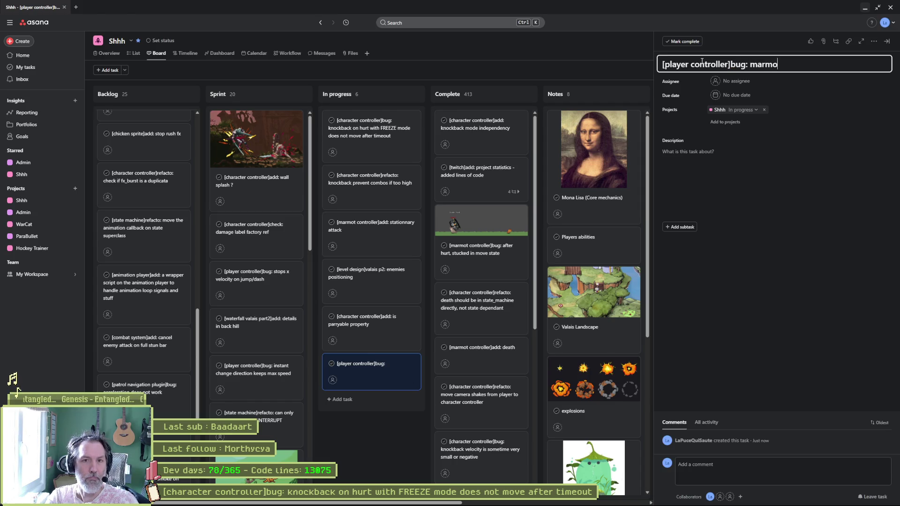
type("t on stun continues")
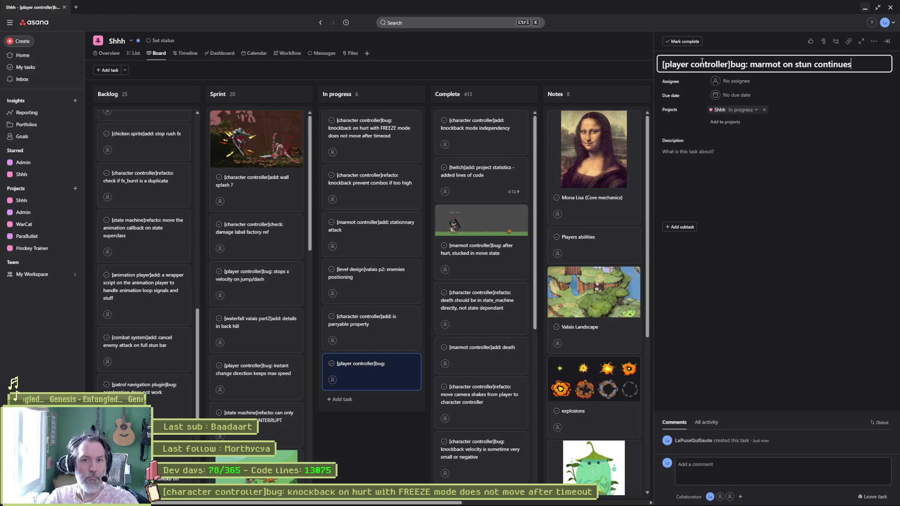
type(" to move")
key("Escape")
key("Escape")
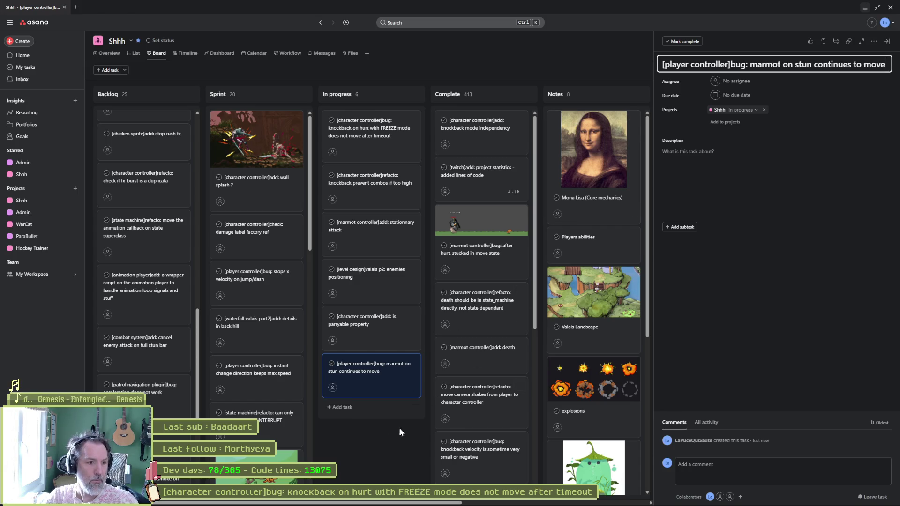
left_click_drag(362, 386, 368, 182)
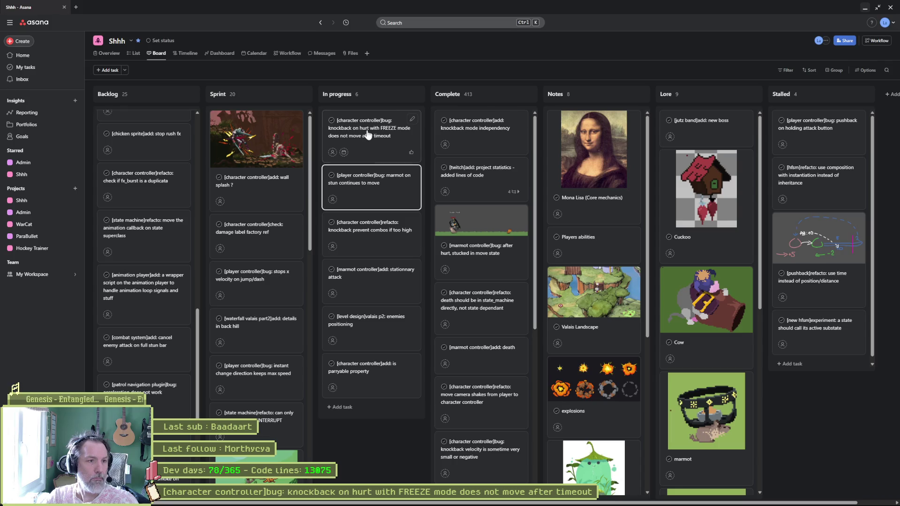
left_click(370, 128)
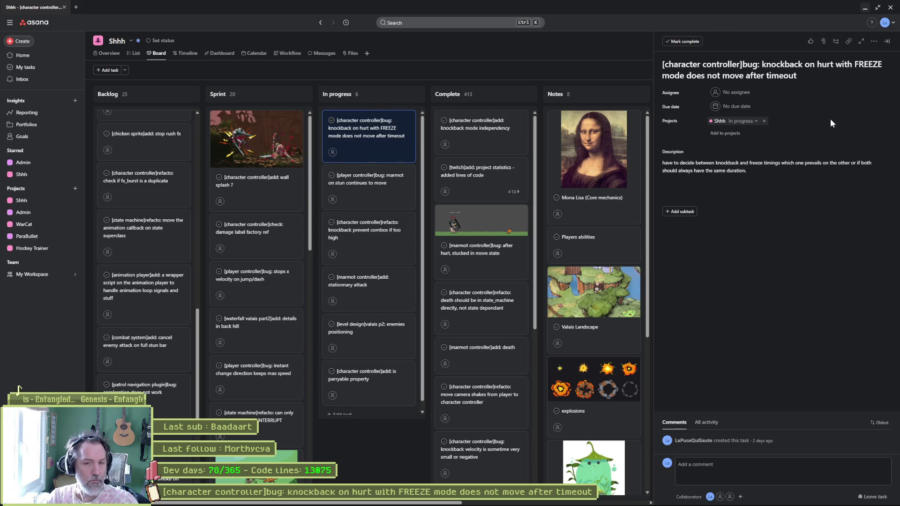
key("alt+Tab")
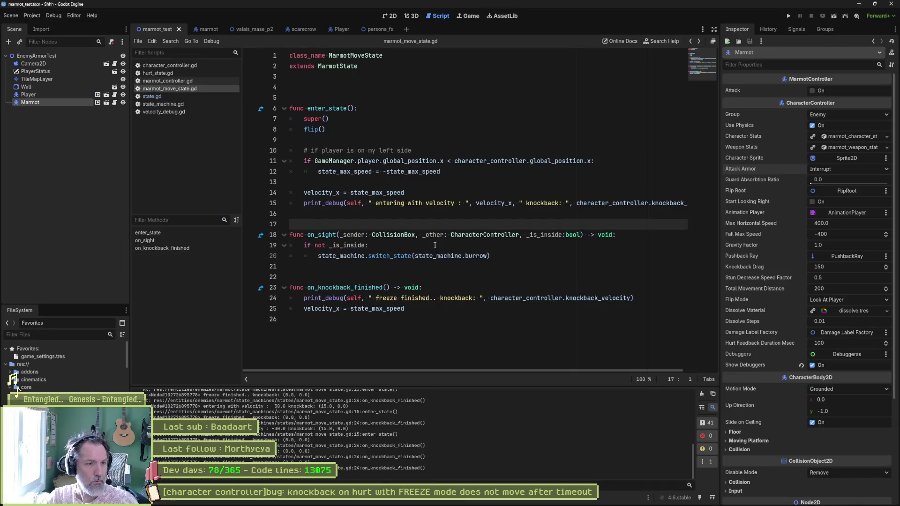
- Remove the debug prints from on_knockback_finished and enter_state in marmot_move_state.gd
left_click(436, 298)
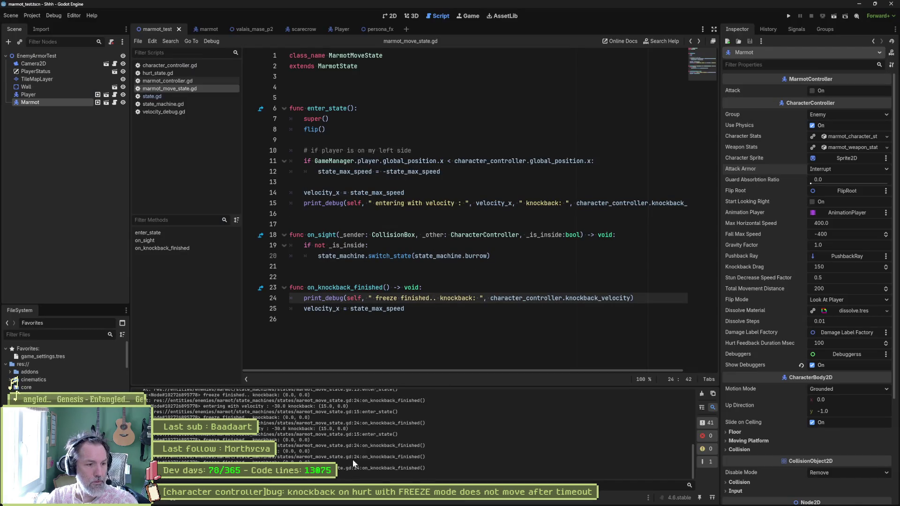
key("ctrl+shift+k")
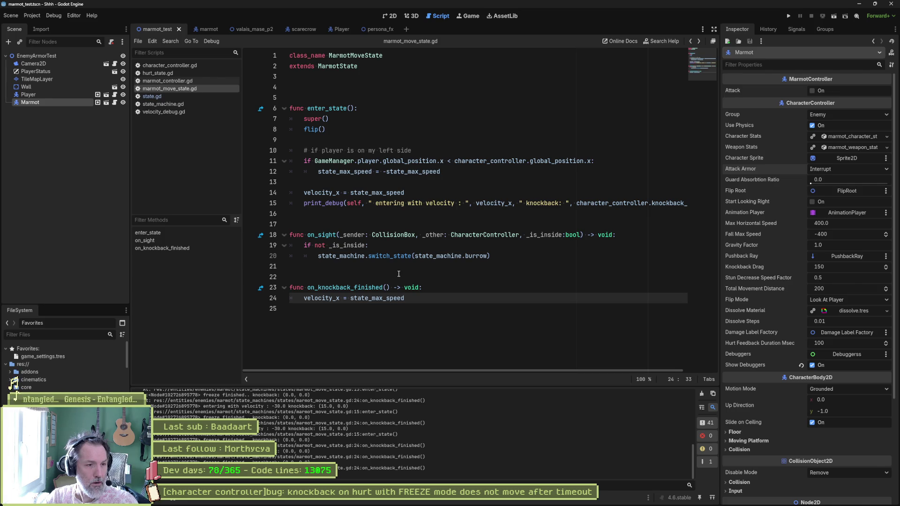
left_click(421, 270, "shift")
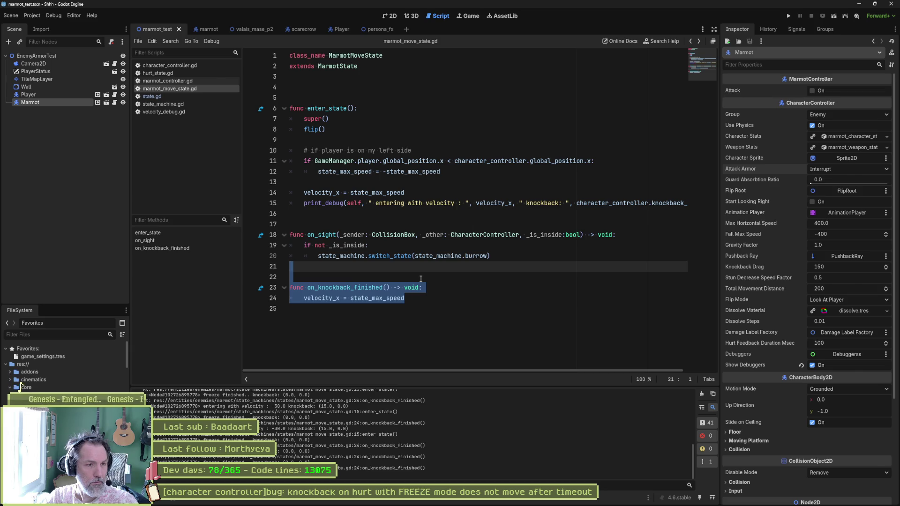
left_click(401, 204)
key("ctrl+x")
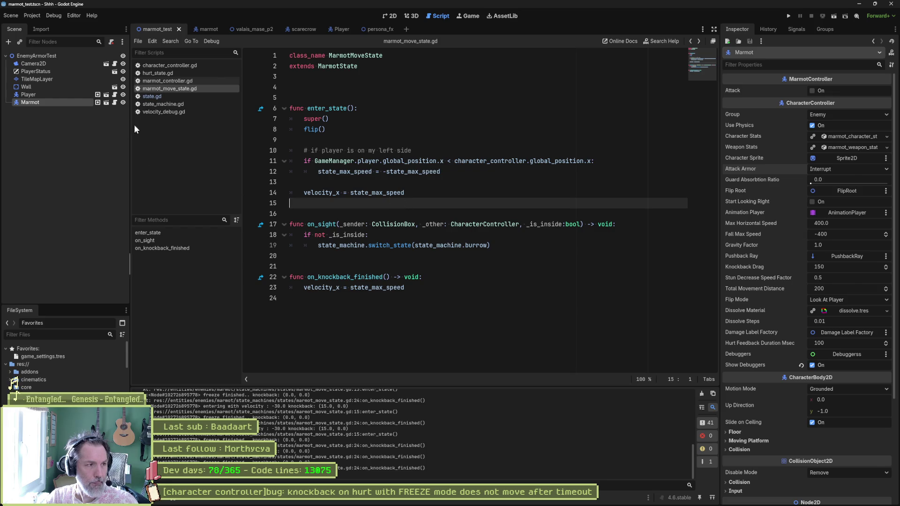
- Review _process and its switch_state call in state_machine.gd, then bring the container logs forward
left_click(163, 104)
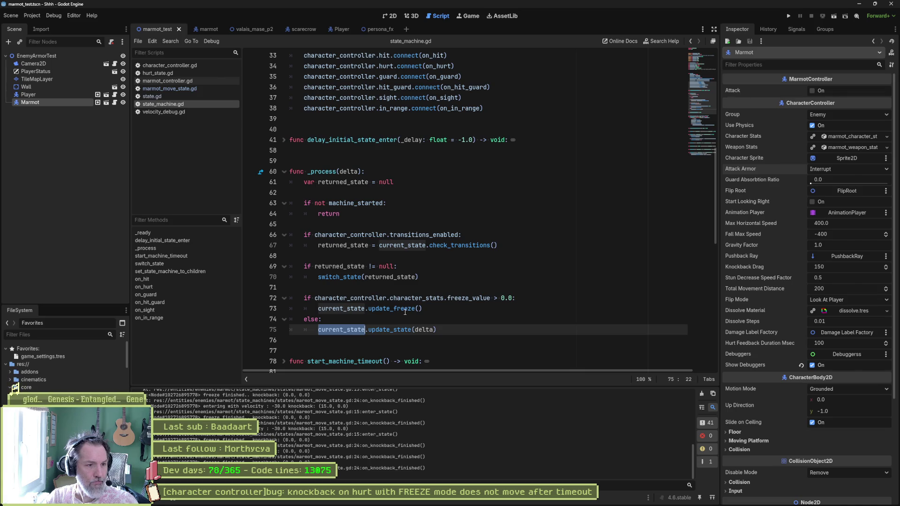
mouse_move(404, 312)
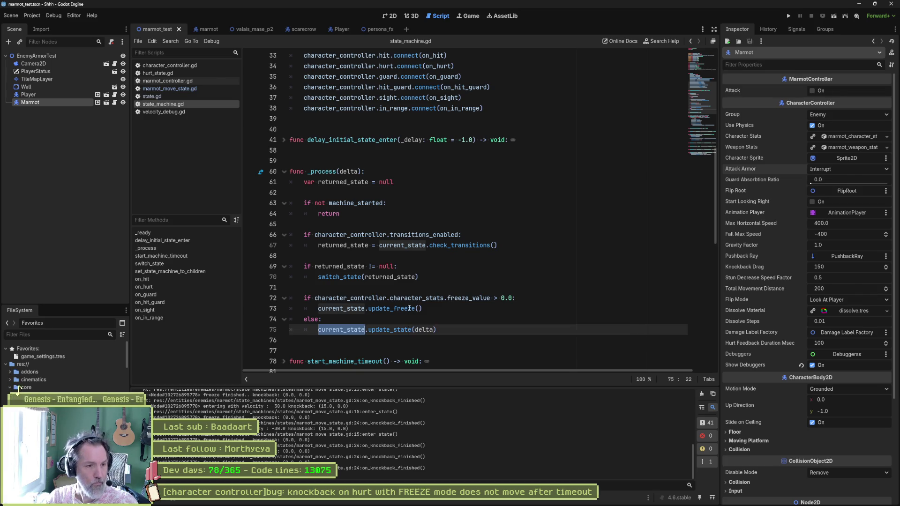
left_click(426, 280)
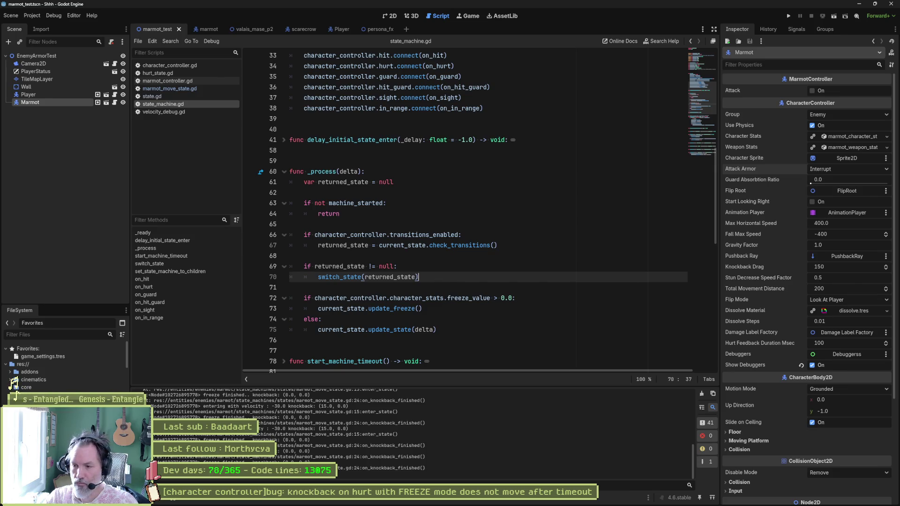
key("alt+Tab")
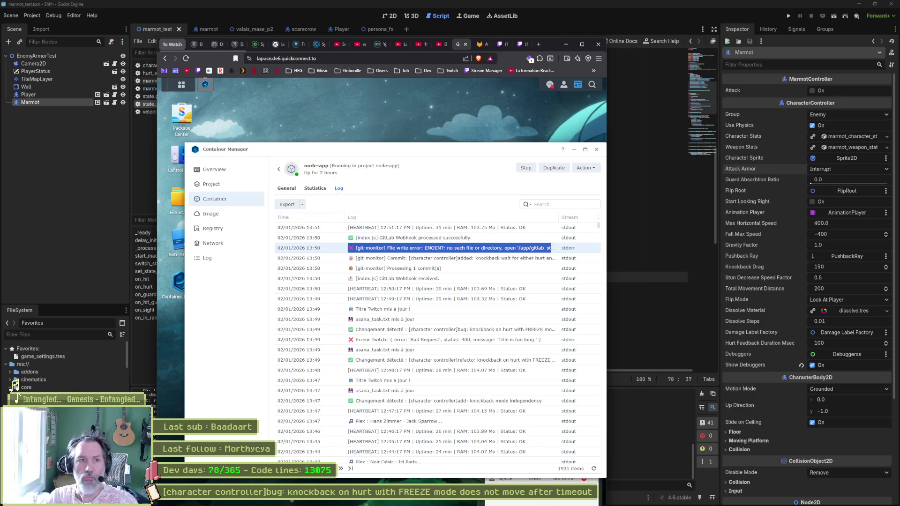
- Switch from the Container Manager log back to state_machine.gd in Godot
key("alt+Tab")
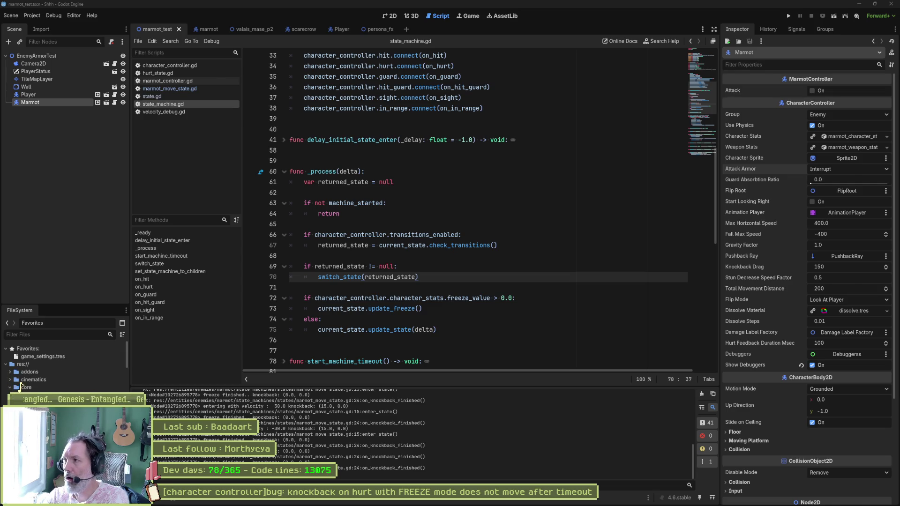
- Jump to on_hurt in state_machine.gd and highlight stun_state on line 110
left_click(493, 257)
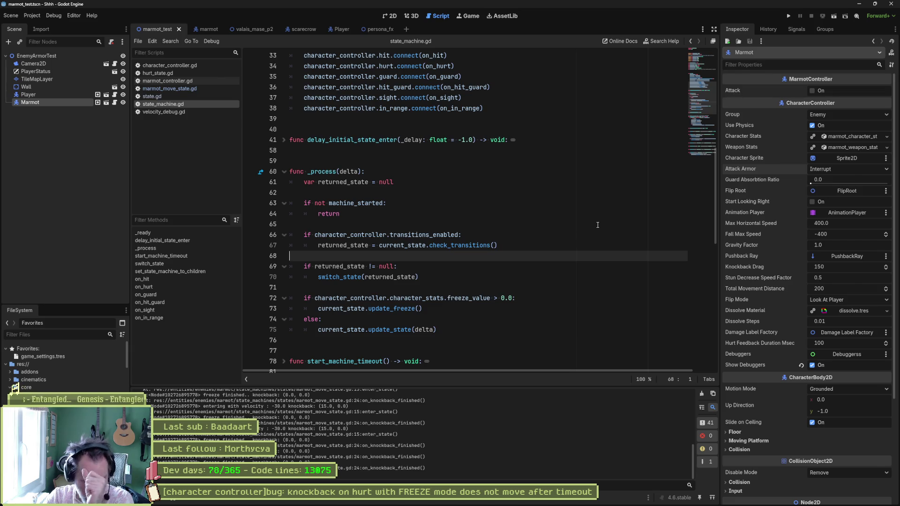
mouse_move(473, 253)
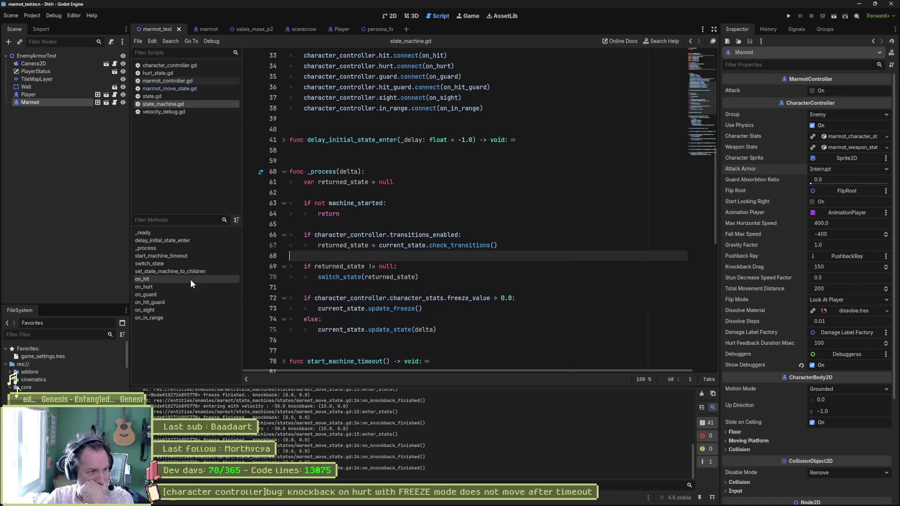
left_click(199, 287)
double_click(383, 235)
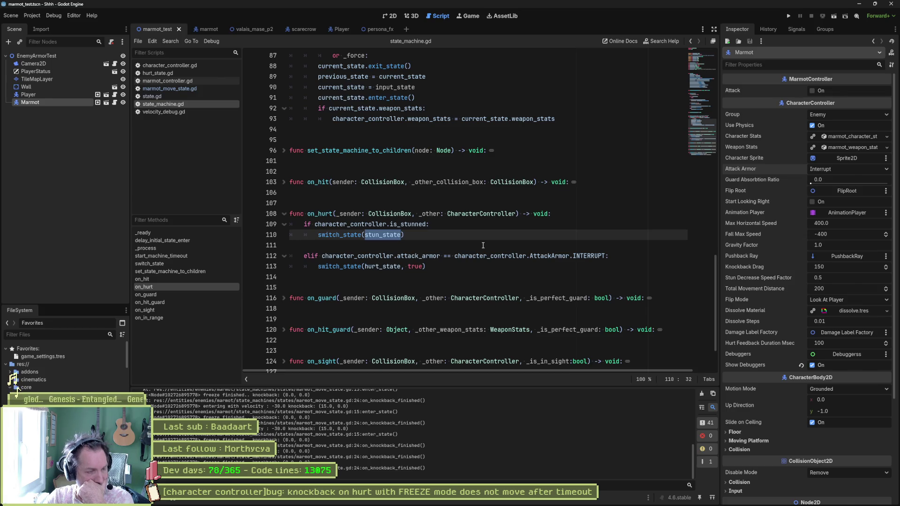
left_click(370, 244)
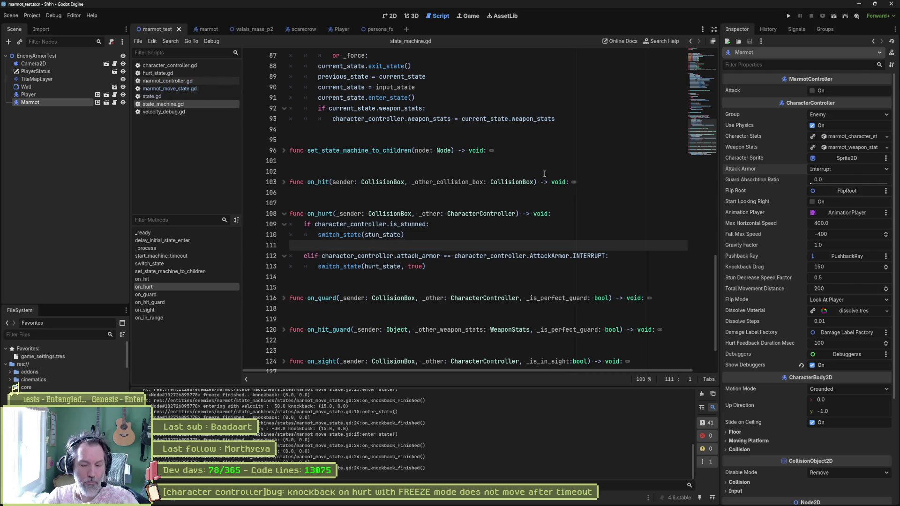
key("shift+alt+o")
type("stun_st")
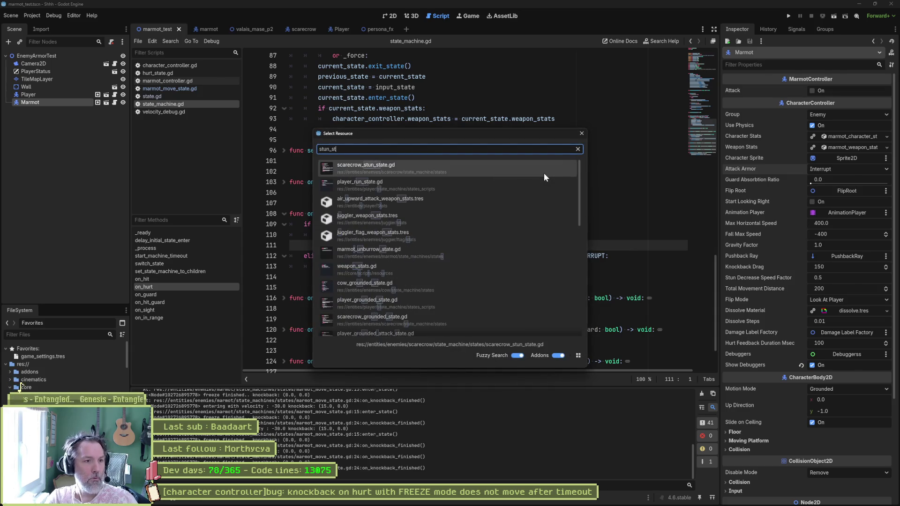
key("Escape")
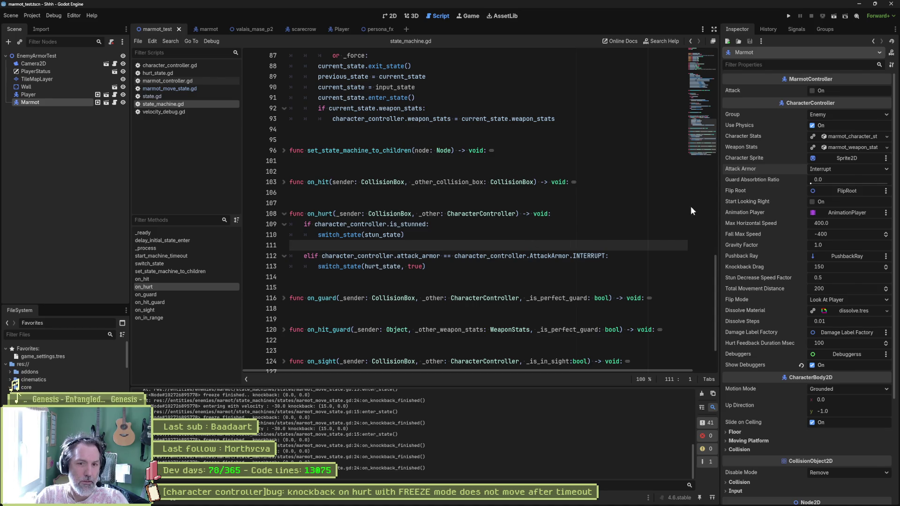
left_click(97, 102)
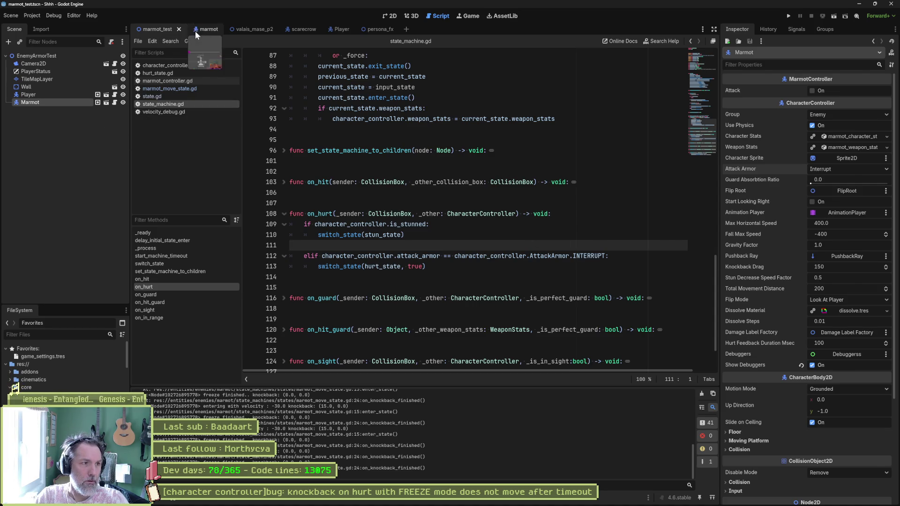
- Open hurt_state.gd and unfold enter_state, exit_state, on_animation_finished and on_knockback_finished
left_click(39, 148)
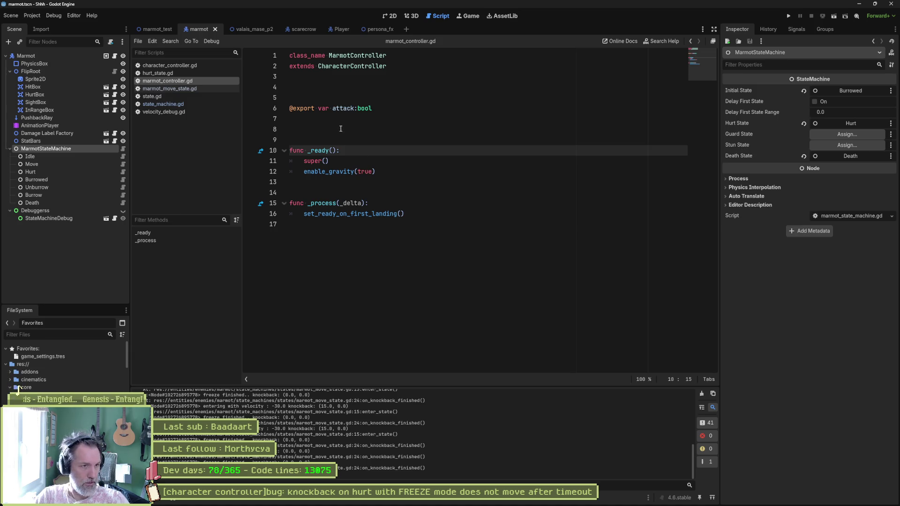
left_click(184, 73)
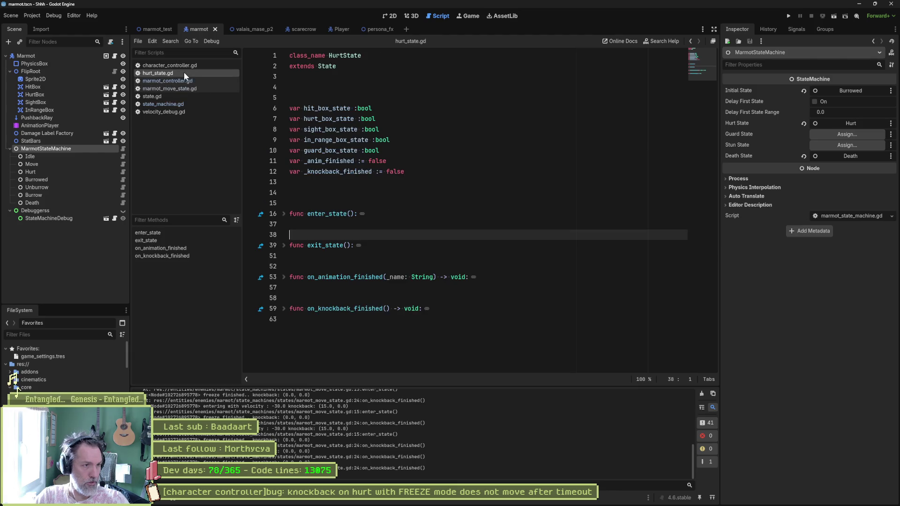
left_click(283, 214)
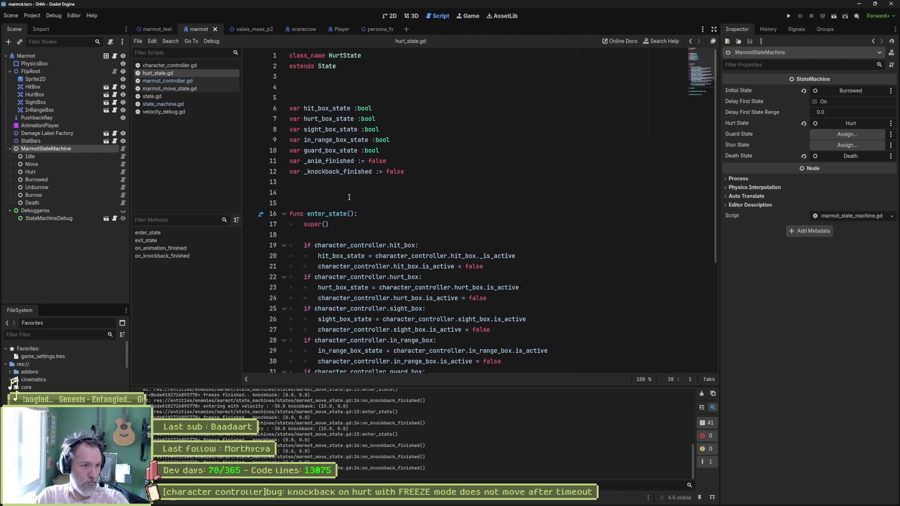
scroll(386, 207, "down", 5)
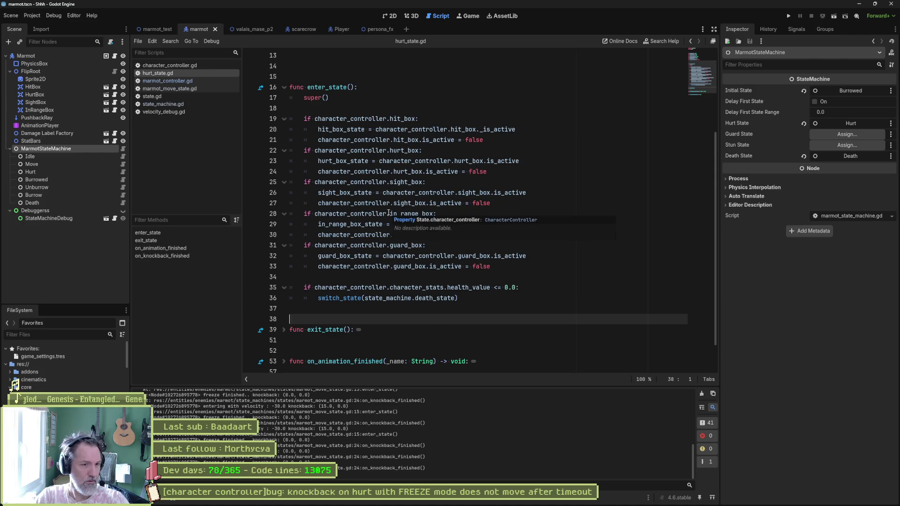
mouse_move(362, 213)
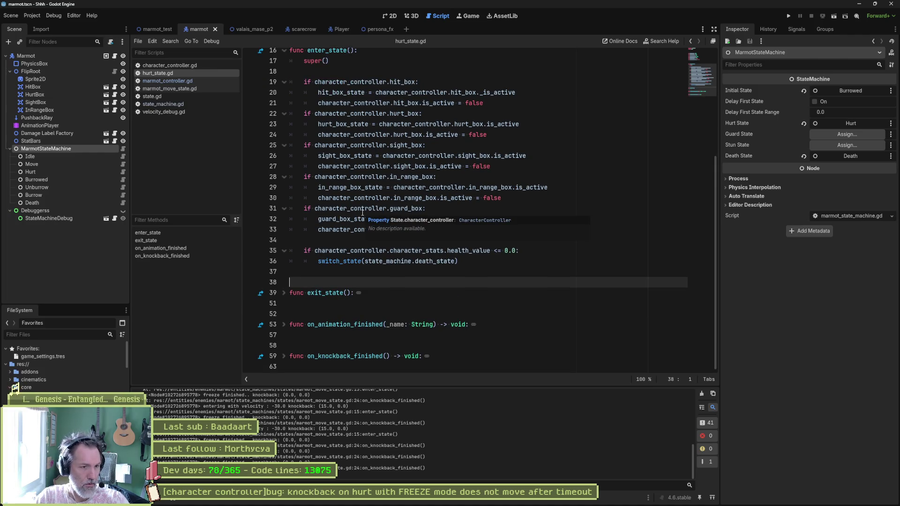
left_click(284, 293)
scroll(432, 298, "down", 4)
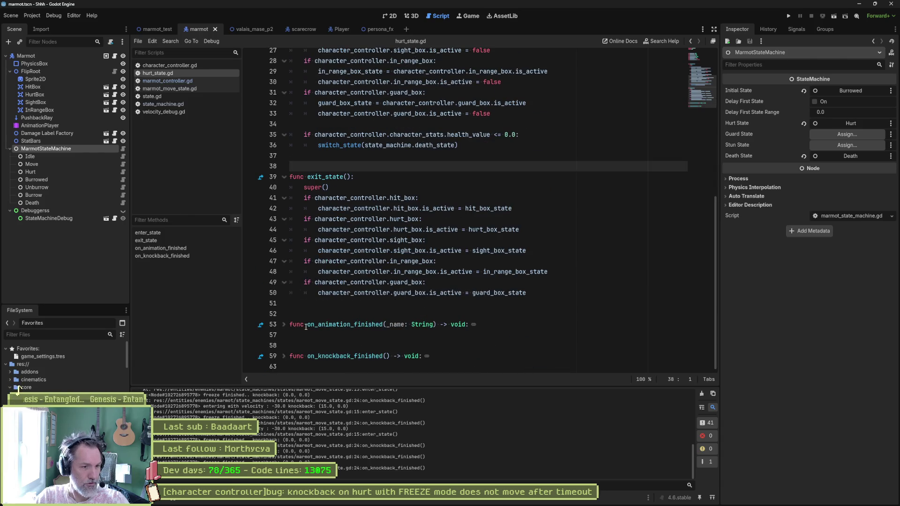
left_click(284, 324)
scroll(380, 326, "down", 1)
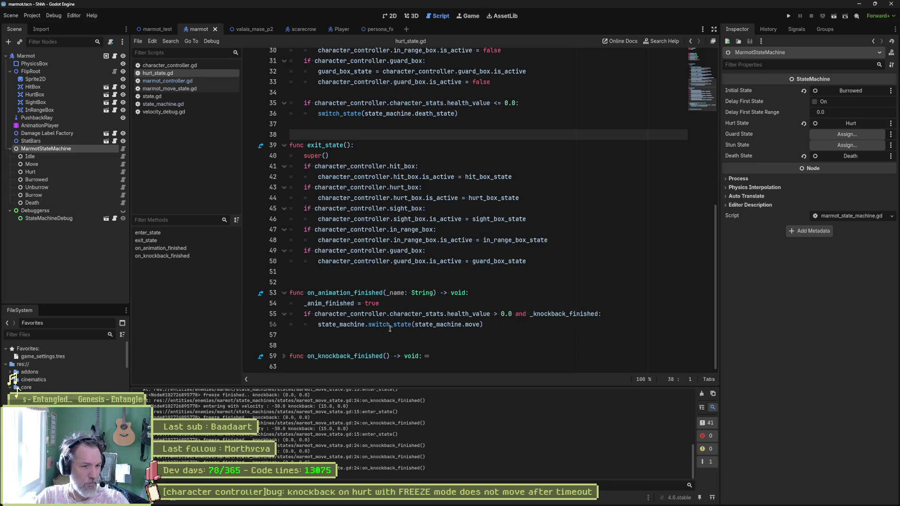
left_click(284, 356)
scroll(375, 337, "down", 1)
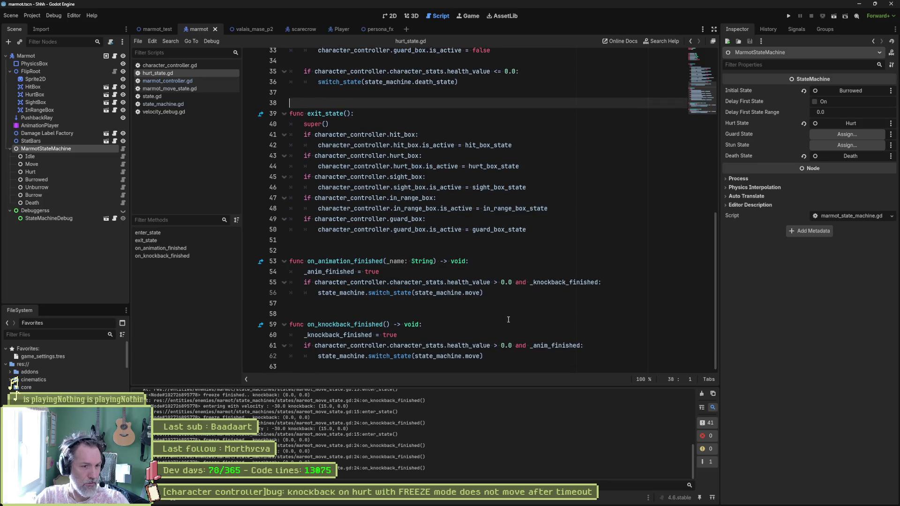
- Replace state_machine.move with state_machine.previous_state on lines 56 and 62, save, and run the game
double_click(472, 293)
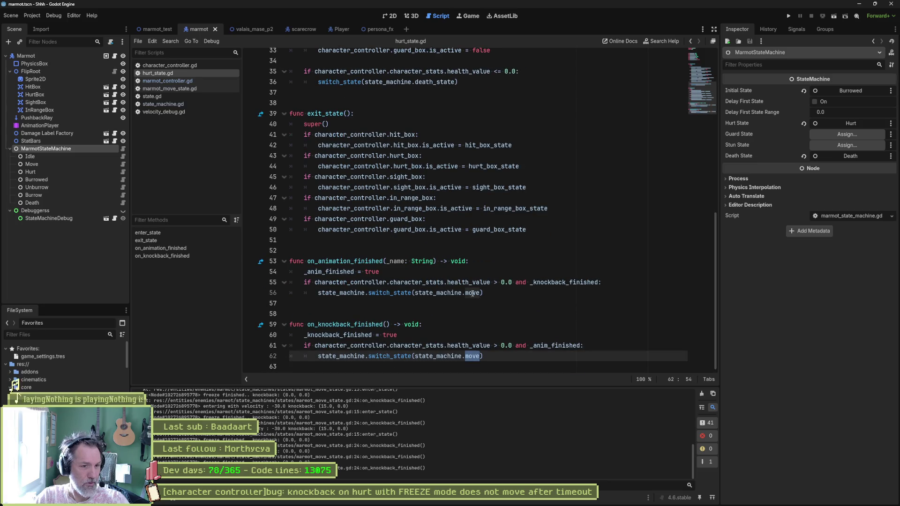
left_click(472, 356)
double_click(472, 293)
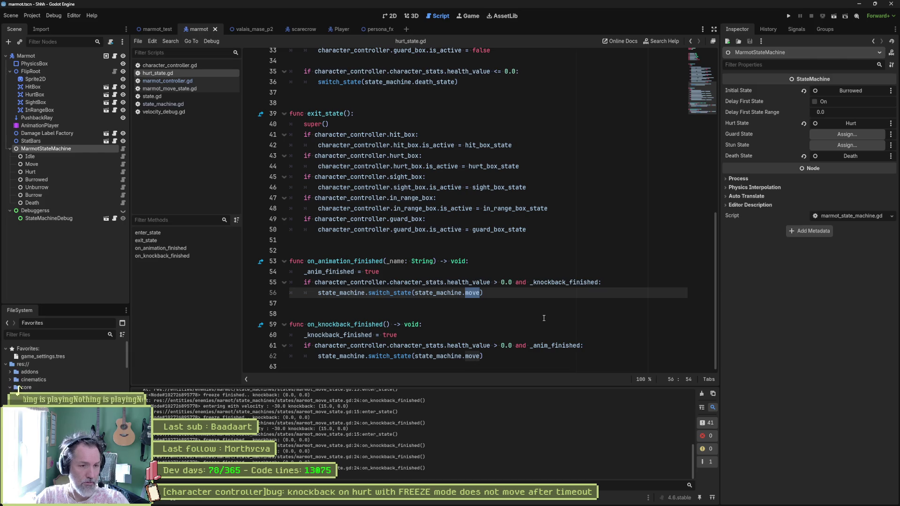
type("pre")
key("Return")
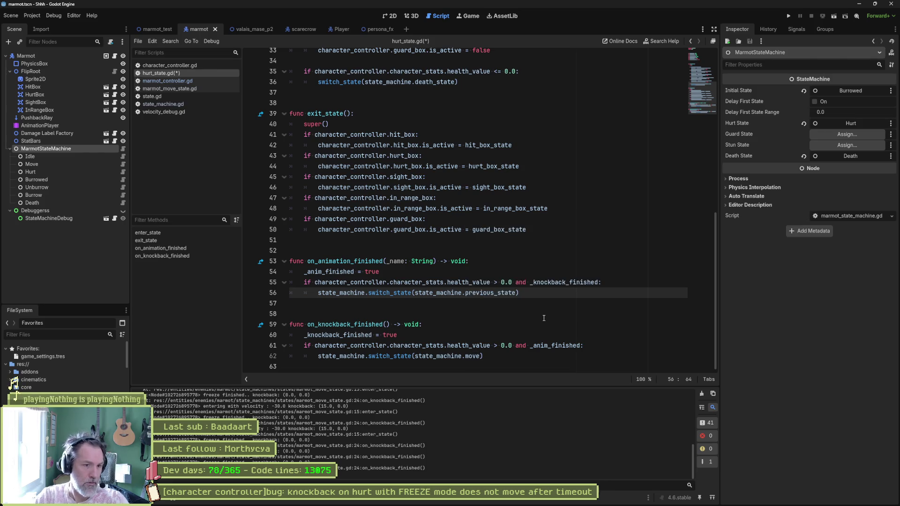
key("ctrl+shift+Left")
key("ctrl+c")
key("Down")
key("Down")
key("Down")
key("Left")
key("ctrl+shift+Left")
key("ctrl+v")
key("ctrl+s")
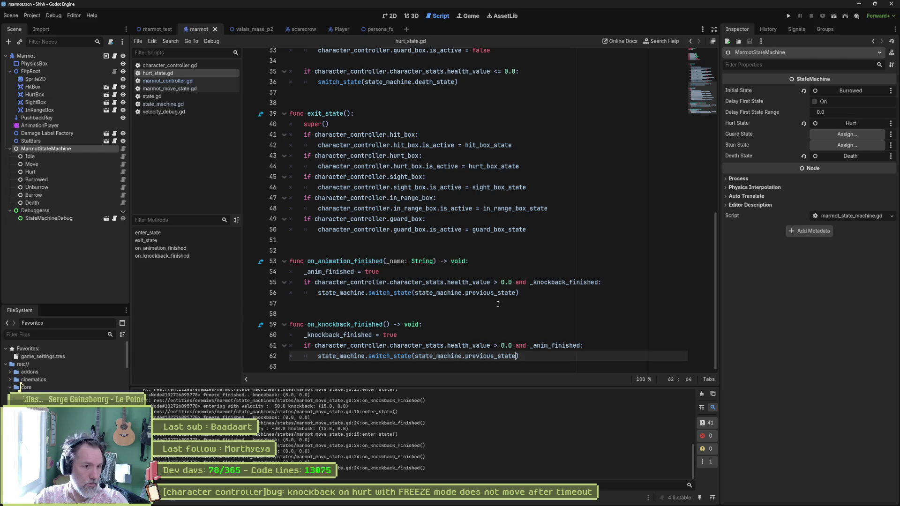
key("F5")
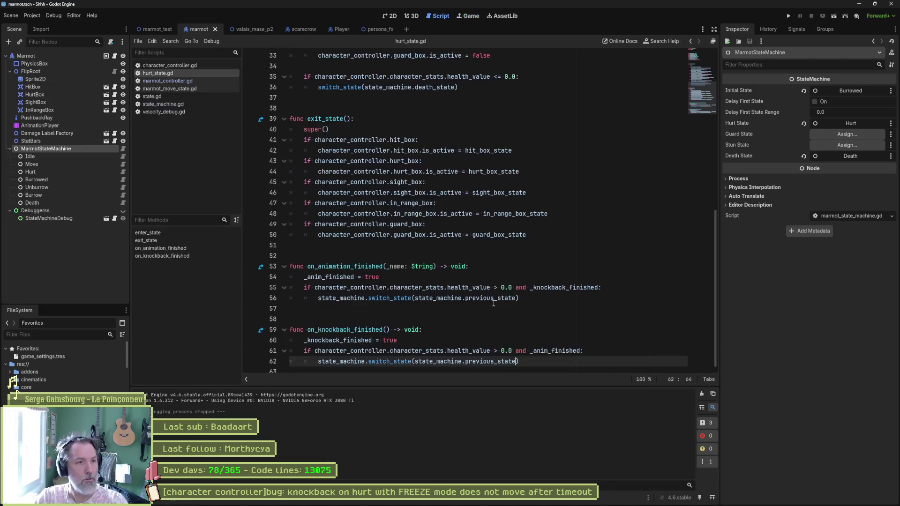
- Stop the game, switch to marmot_test, run it to watch the knockback fix, then stop
key("F8")
left_click(151, 30)
key("F5")
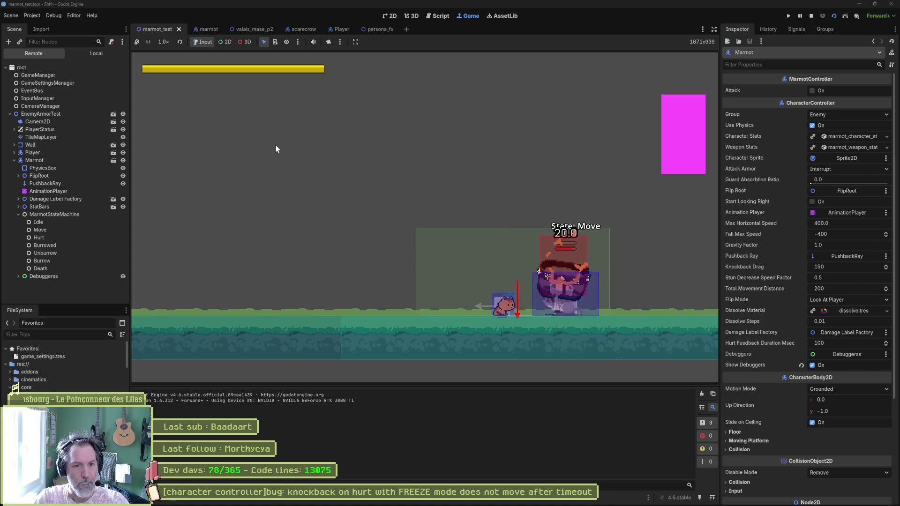
key("F8")
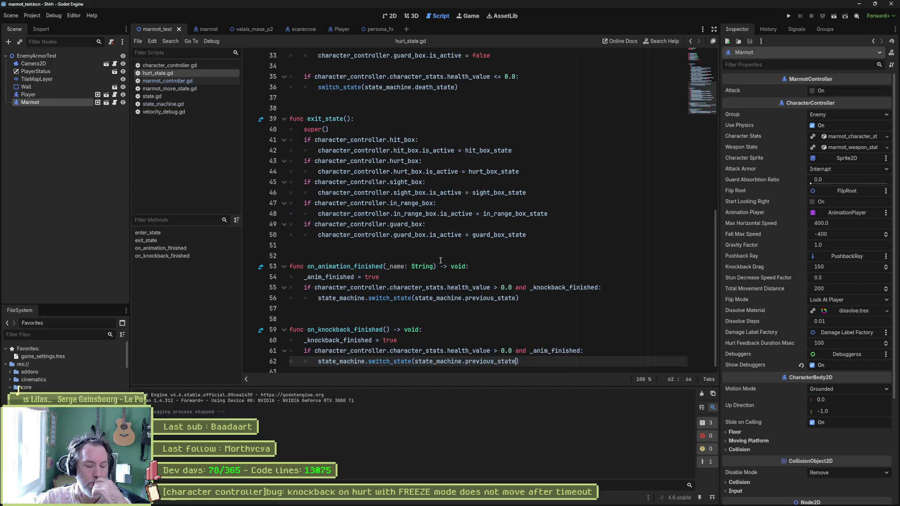
- Replace previous_state with idle on lines 62 and 56 of hurt_state.gd, save, and rerun the scene
key("ctrl+shift+Left")
type("idle")
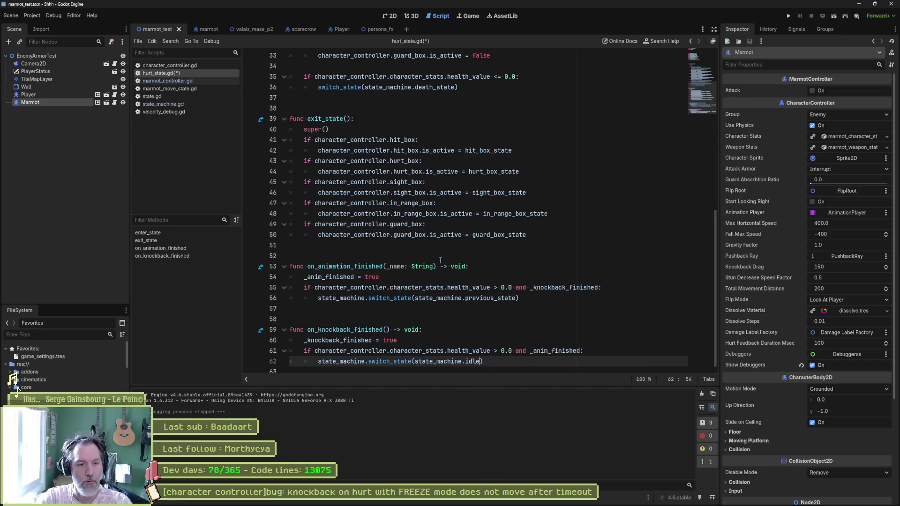
double_click(472, 363)
key("ctrl+c")
double_click(492, 298)
key("ctrl+v")
key("ctrl+s")
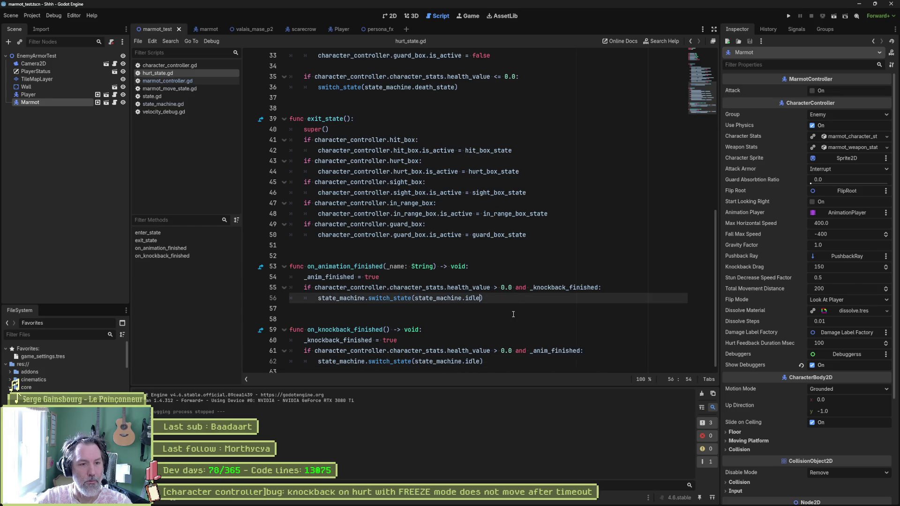
key("F6")
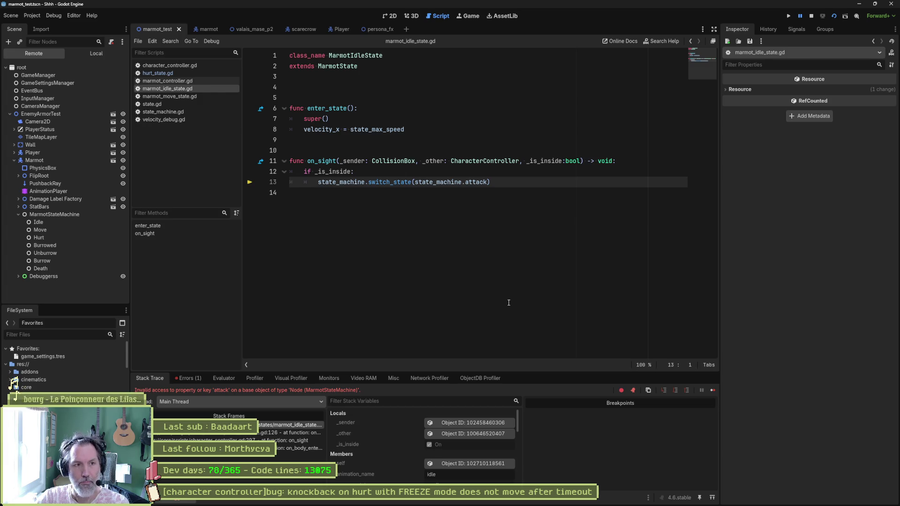
- Stop the debugger and change line 56 of hurt_state.gd back to state_machine.previous_state
key("F8")
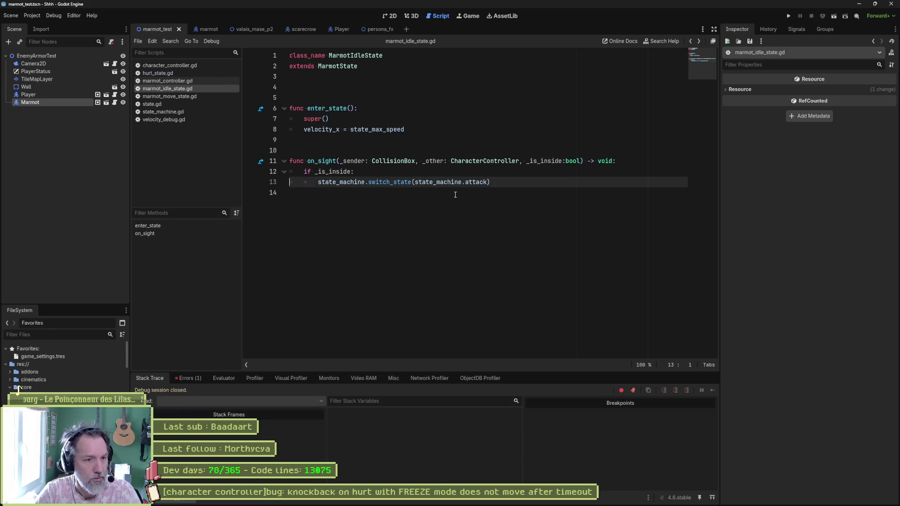
key("alt+Left")
key("ctrl+BackSpace")
key("ctrl+v")
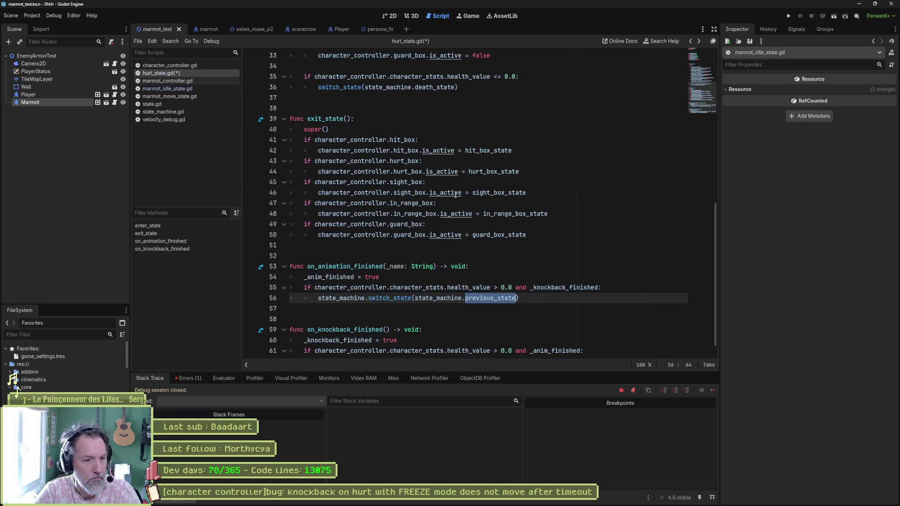
key("ctrl+d")
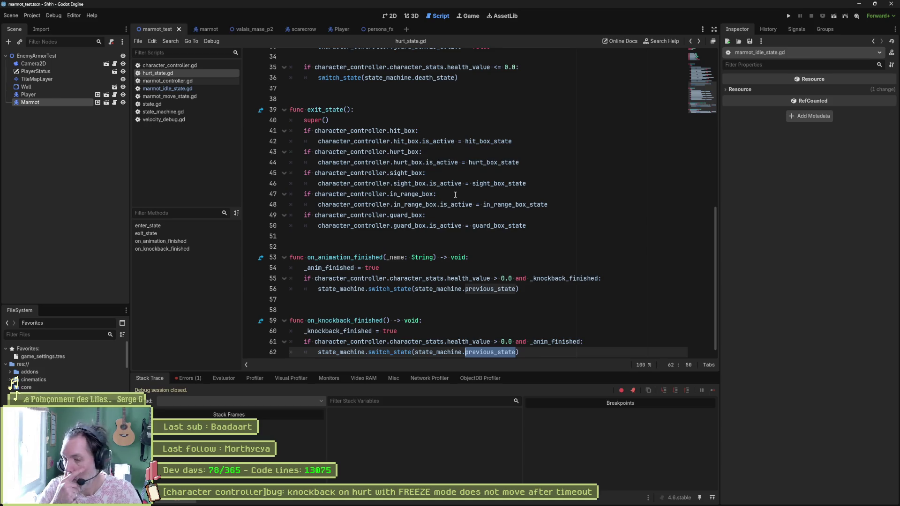
- Set the HurtBox is_active key at 0.0 in the marmot's unburrow animation to off
left_click(203, 32)
left_click(69, 125)
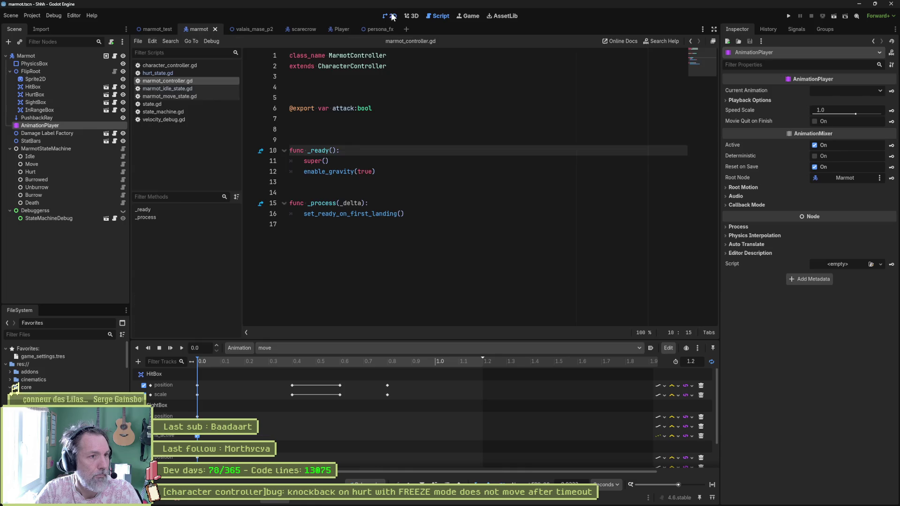
left_click(393, 17)
left_click(318, 348)
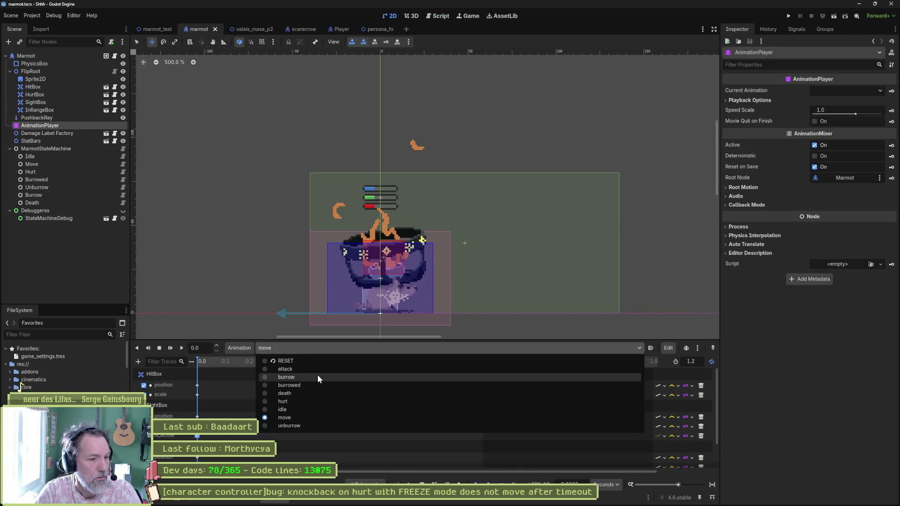
left_click(301, 424)
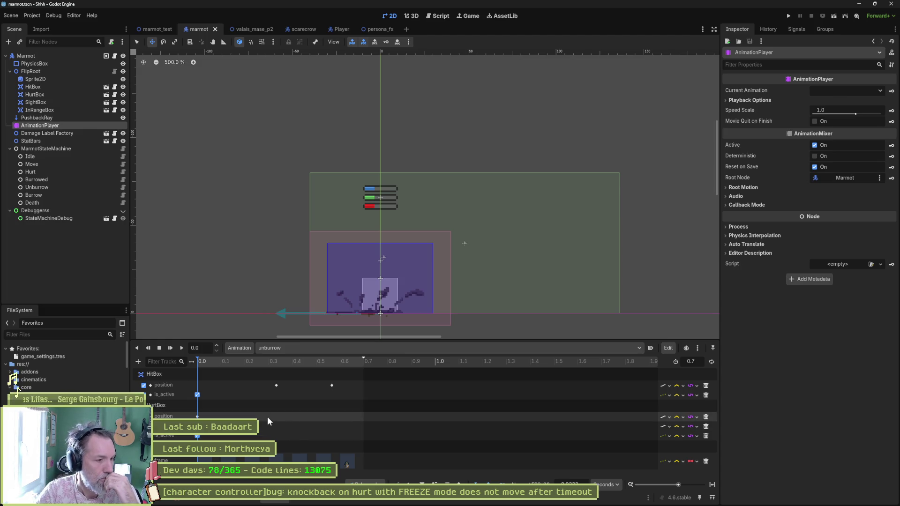
left_click(197, 436)
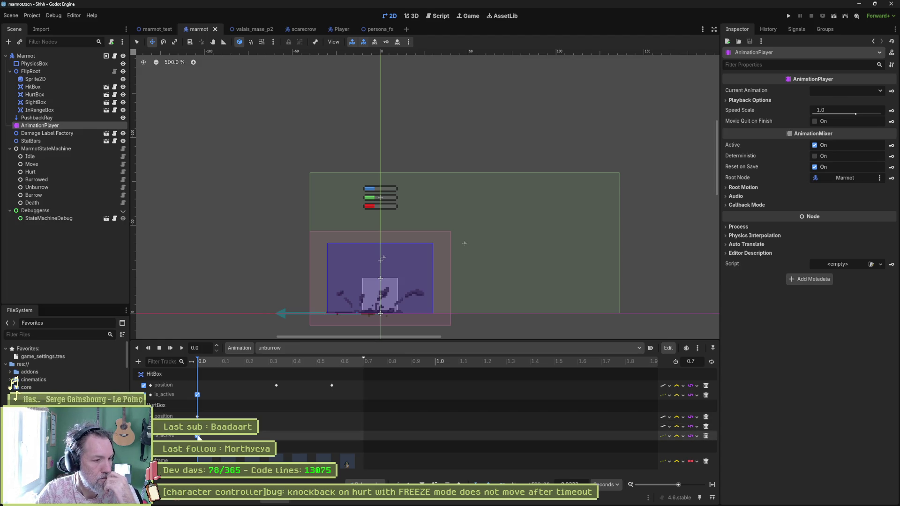
left_click(814, 103)
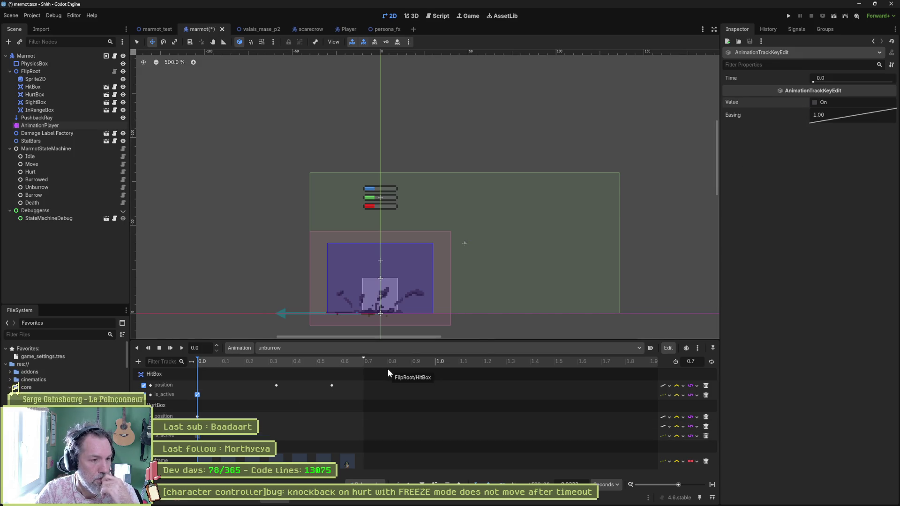
- Save the marmot scene and run the marmot_test scene
key("ctrl+s")
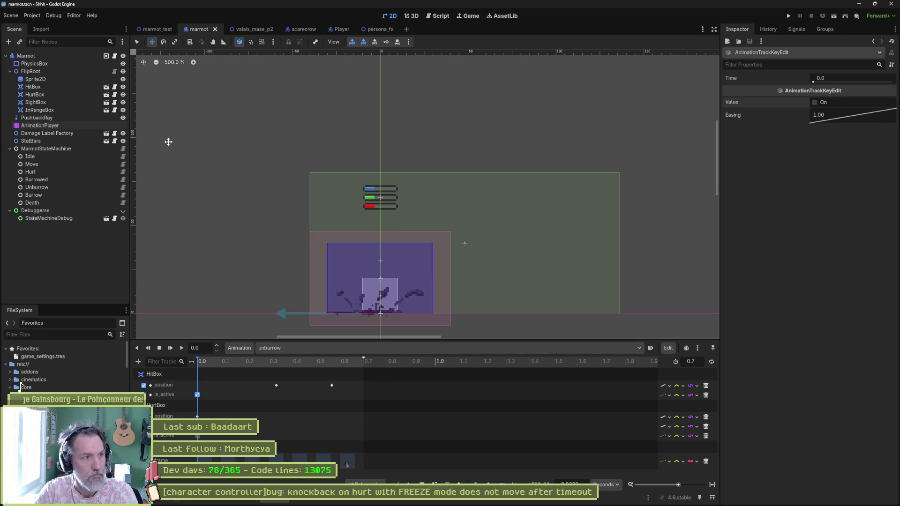
left_click(157, 29)
key("F6")
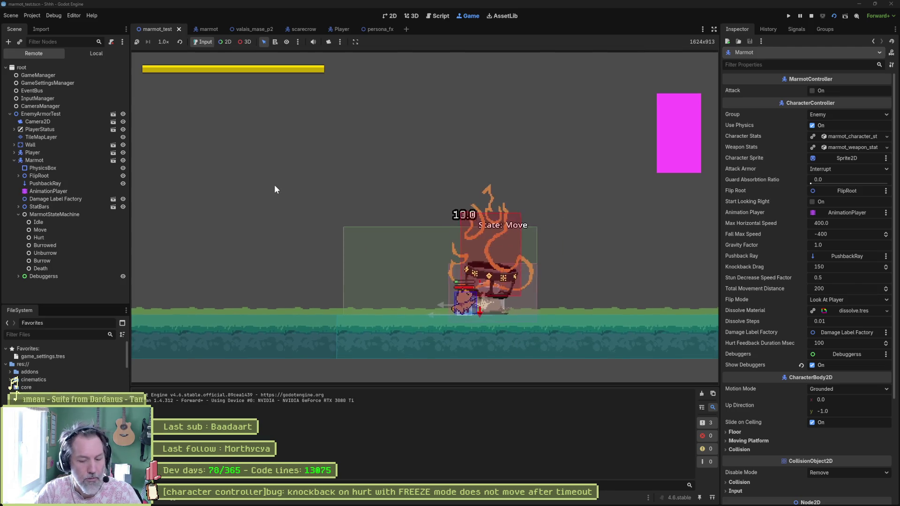
- Stop the game and key HurtBox is_active On as a new track in the marmot's move animation
key("F8")
left_click(209, 29)
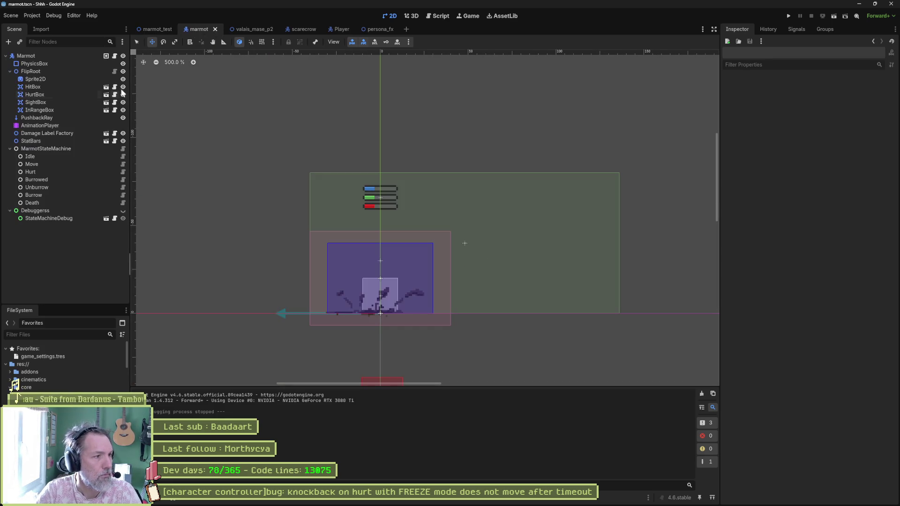
left_click(51, 128)
left_click(339, 347)
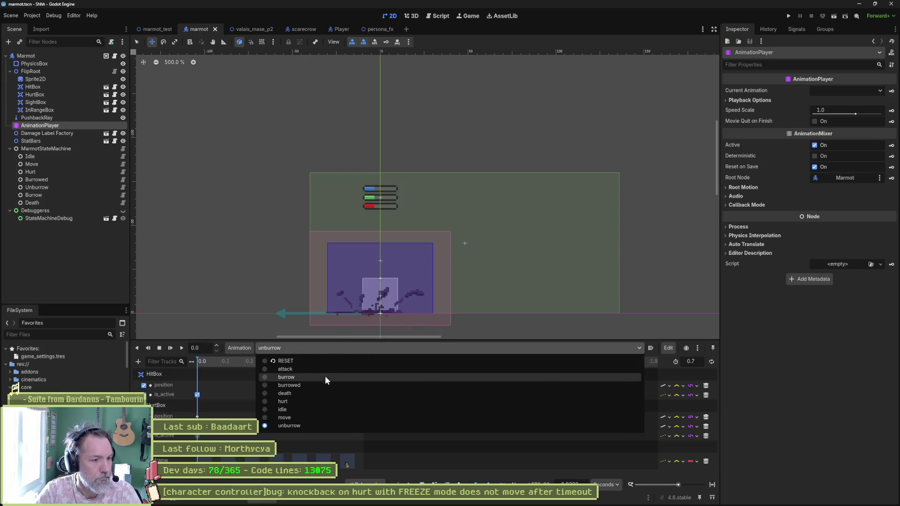
left_click(315, 417)
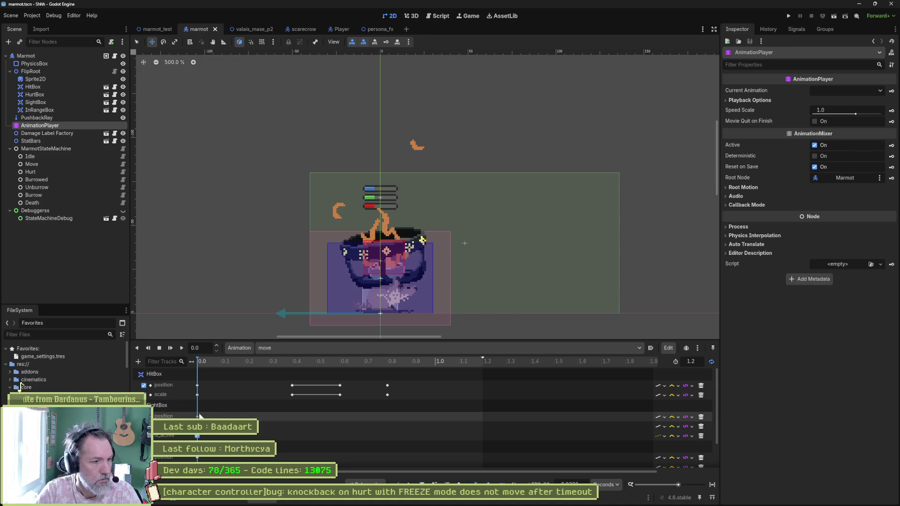
scroll(201, 417, "down", 2)
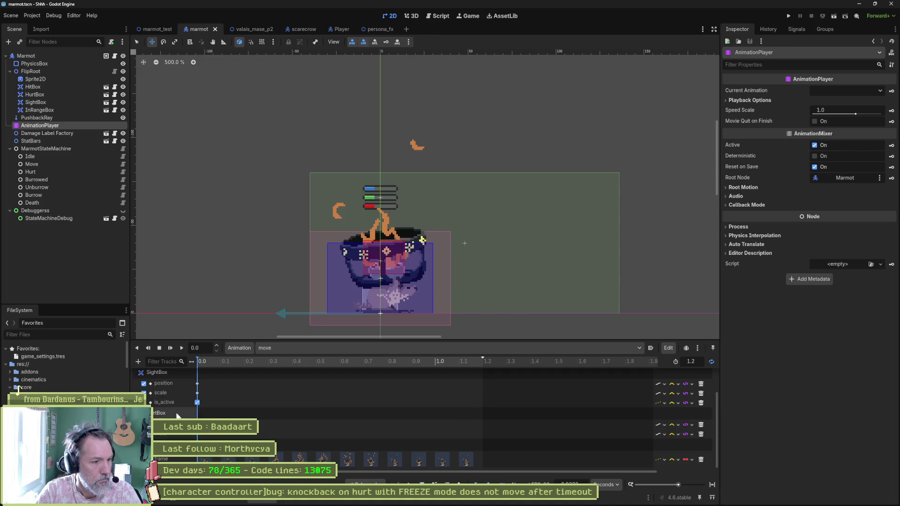
left_click(46, 94)
left_click(815, 101)
left_click(892, 101)
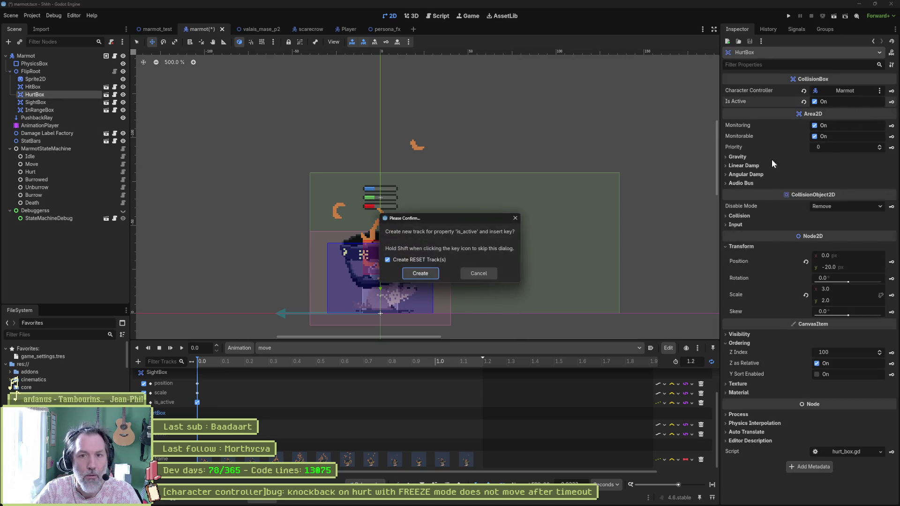
left_click(420, 276)
- Save the marmot scene and playtest repeatedly, walking the player into the marmot until it gets hurt
key("ctrl+s")
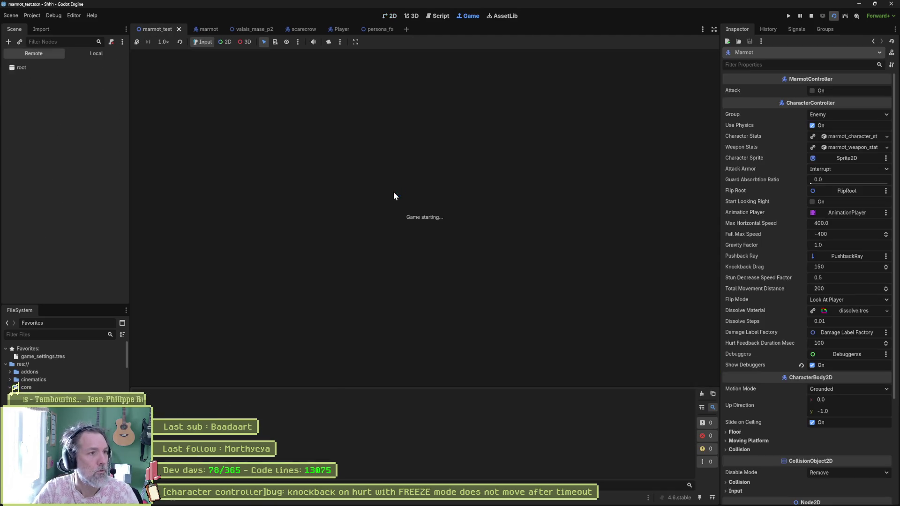
key("Right")
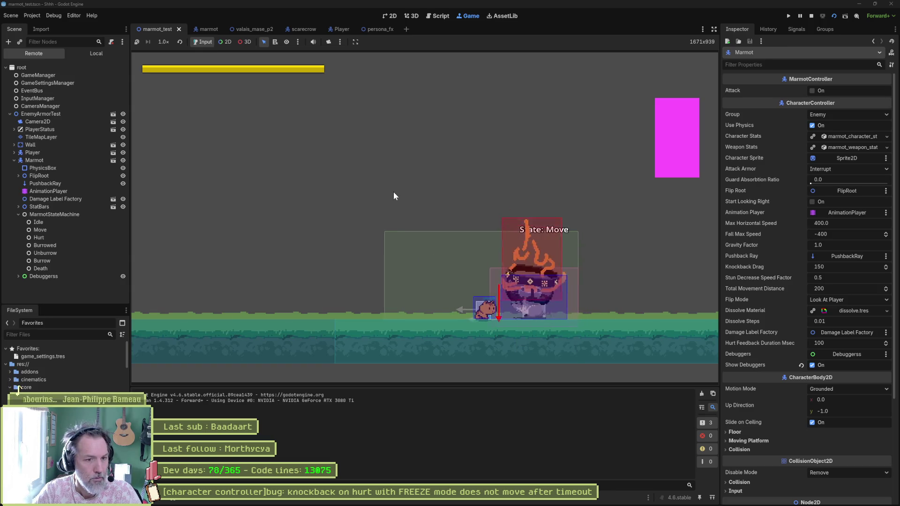
key("F6")
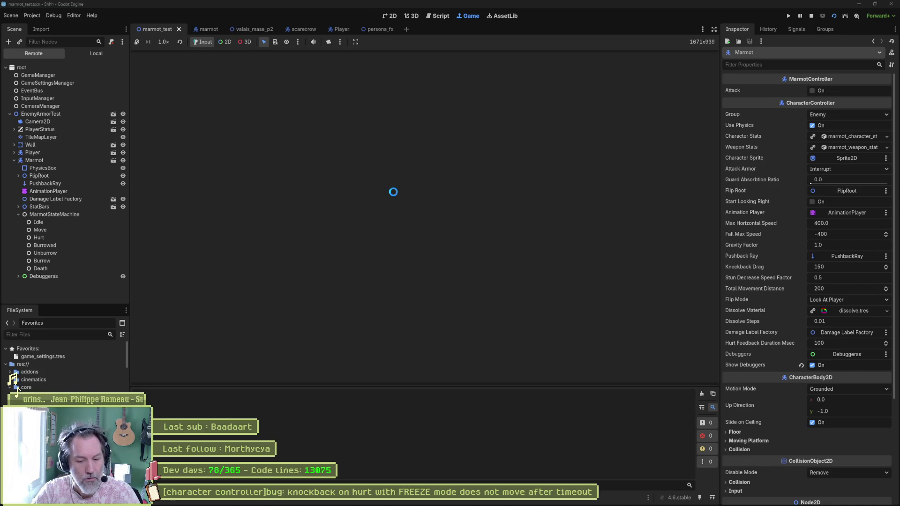
key("Right")
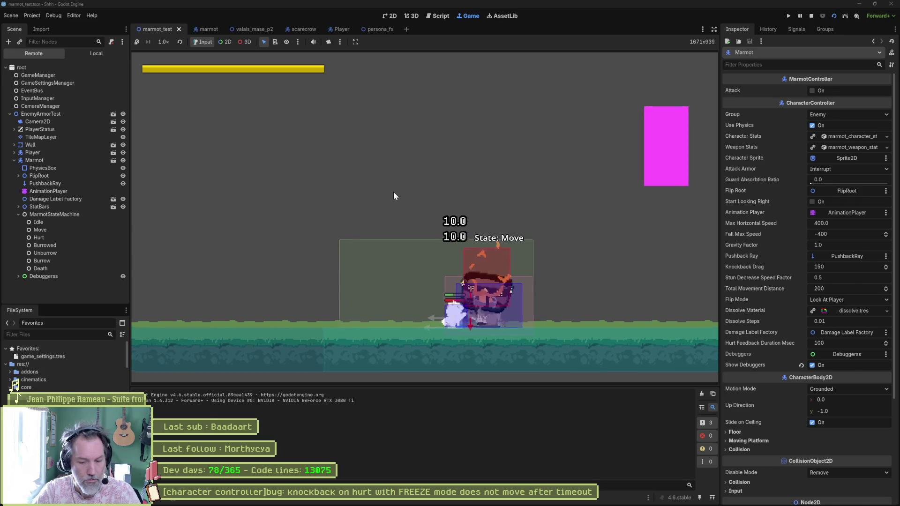
key("F6")
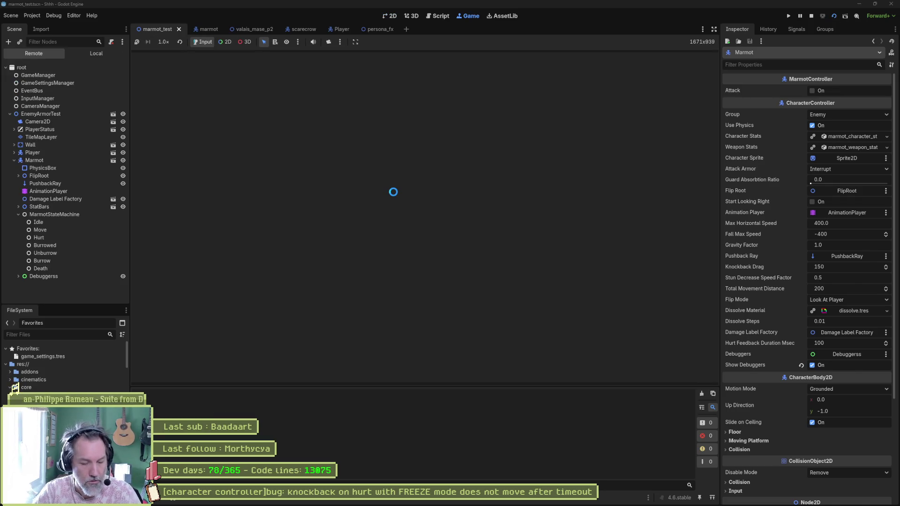
key("Right")
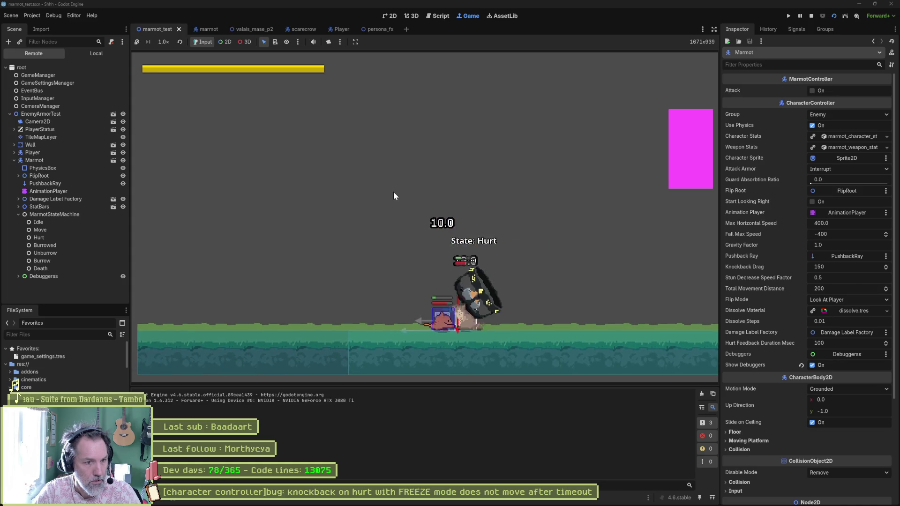
key("F8")
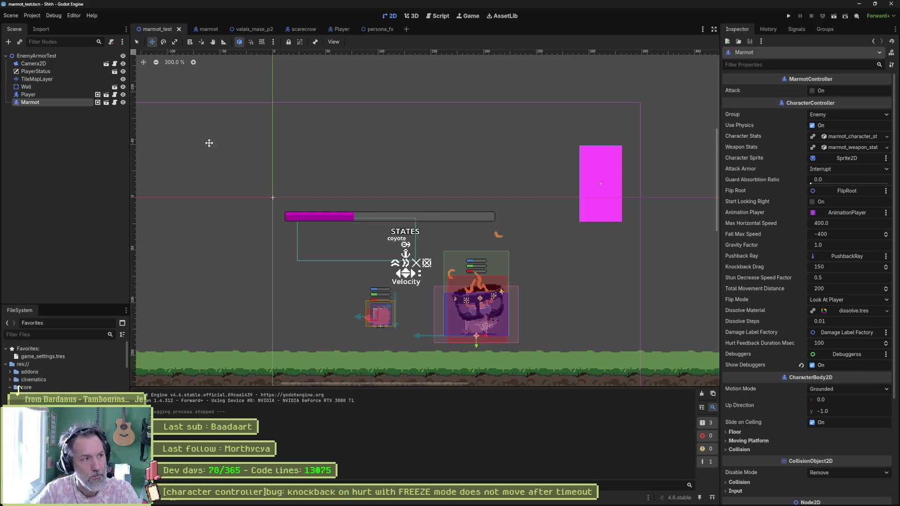
- Inspect previous_state on line 56 of hurt_state.gd, then run the marmot_test scene again
left_click(205, 29)
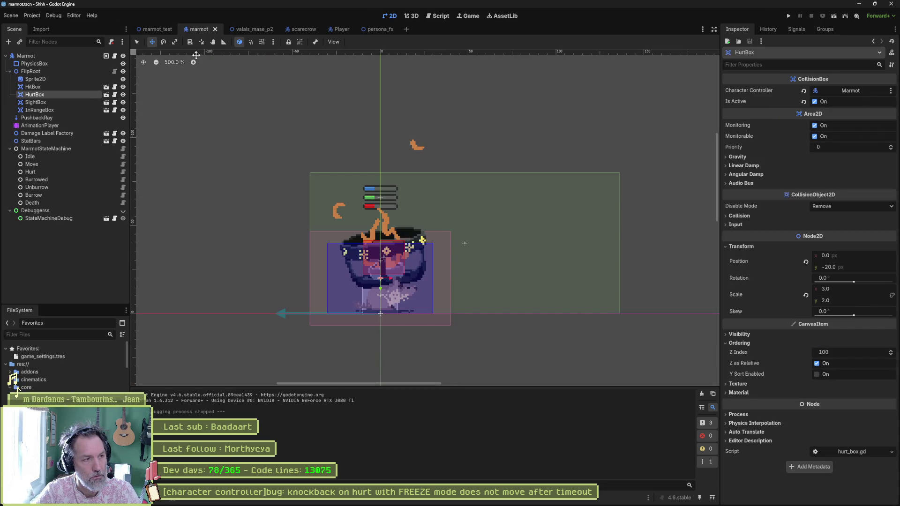
left_click(429, 16)
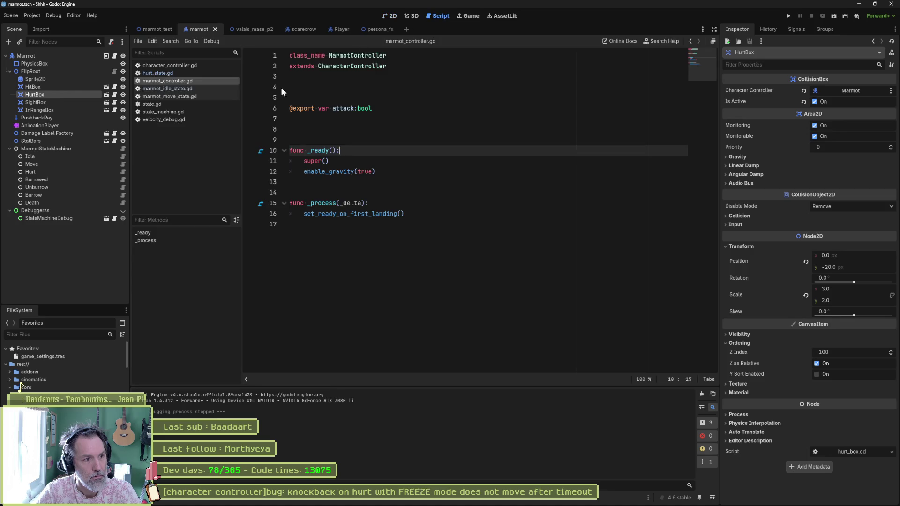
left_click(172, 74)
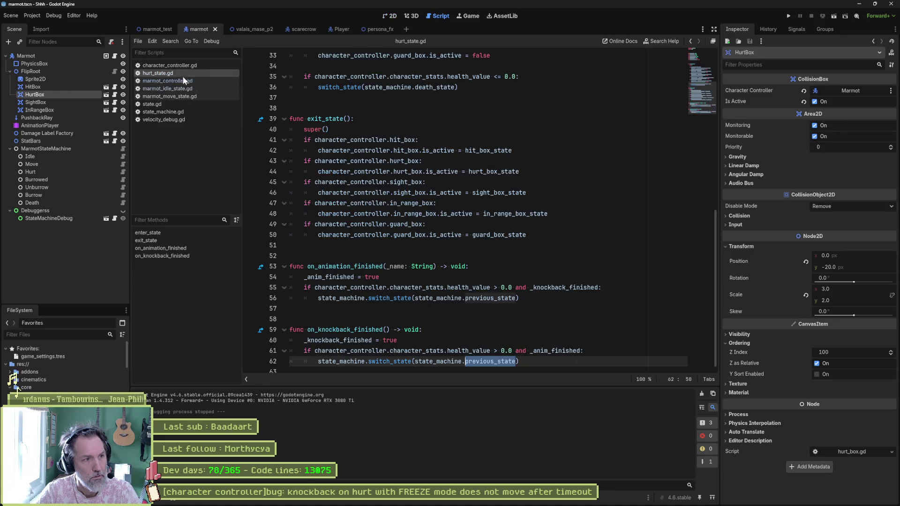
double_click(510, 293)
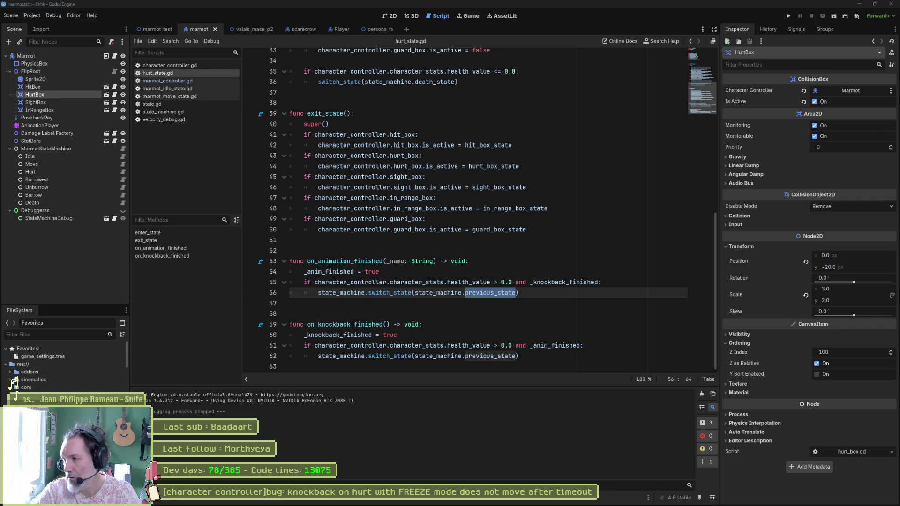
left_click(482, 279)
key("F6")
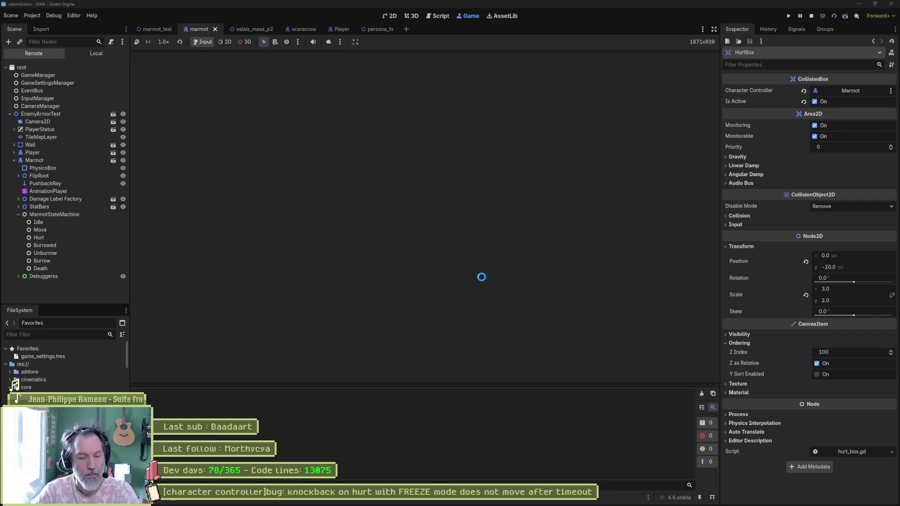
- Restart the test scene, walk into the marmot and strike it twice for knockback, then stop the game
key("F8")
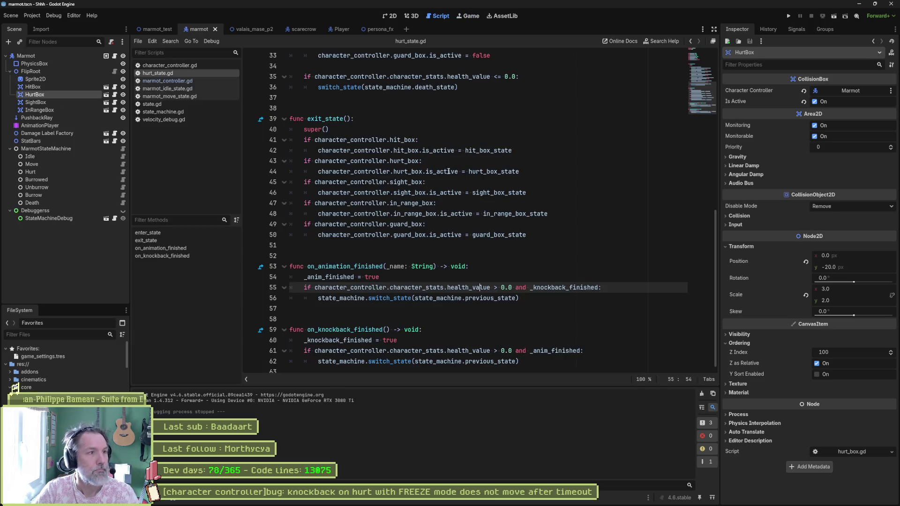
key("F6")
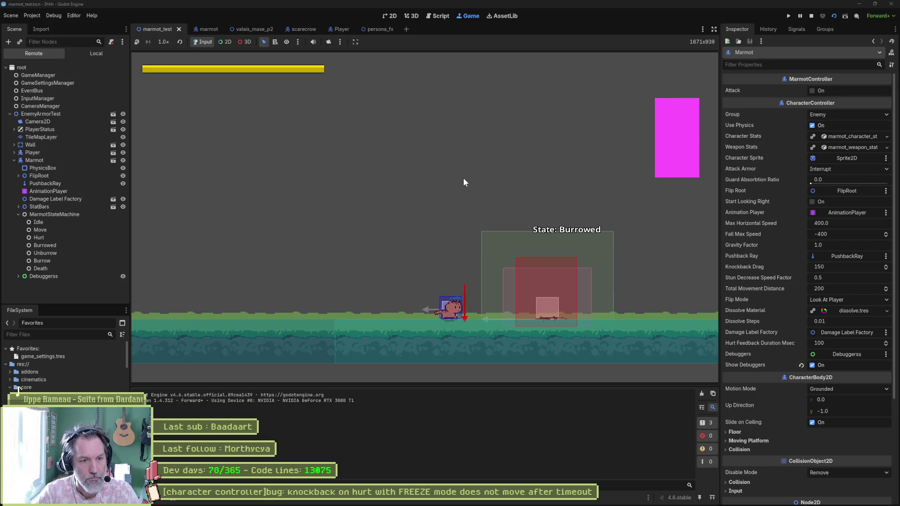
key("Right")
left_click(463, 182)
key("Left")
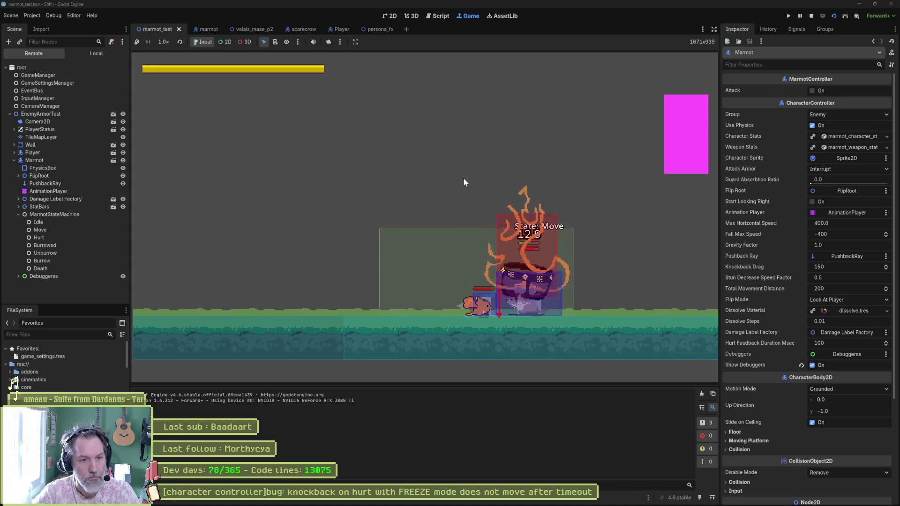
left_click(464, 179)
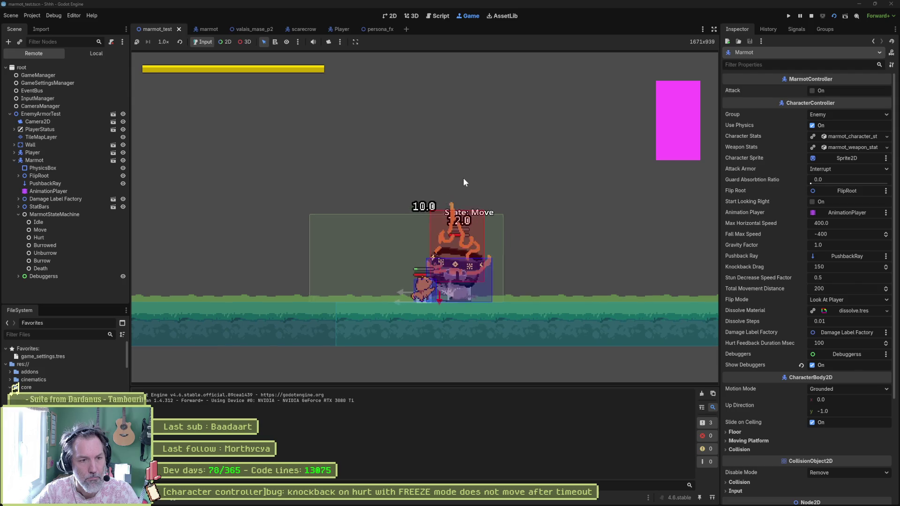
key("F8")
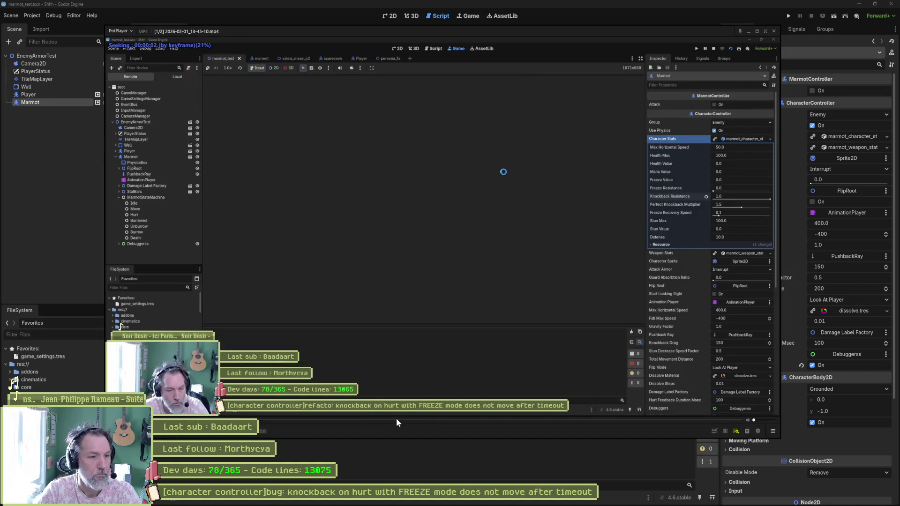
- Close the first clip and resume the recording from about ten seconds in
left_click(396, 420)
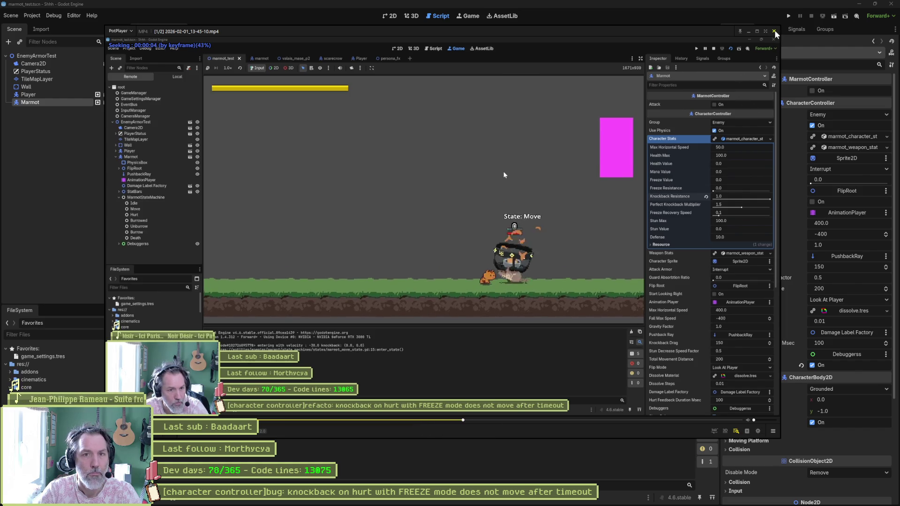
left_click(774, 32)
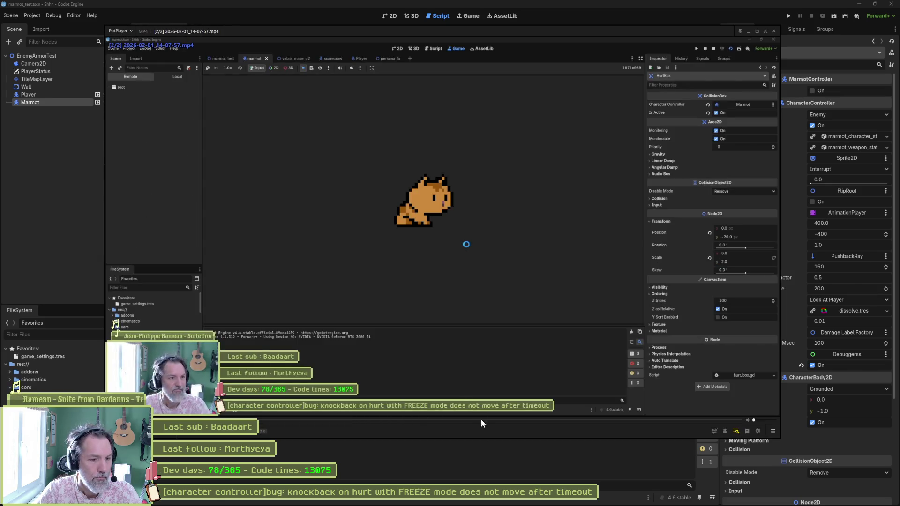
left_click(480, 420)
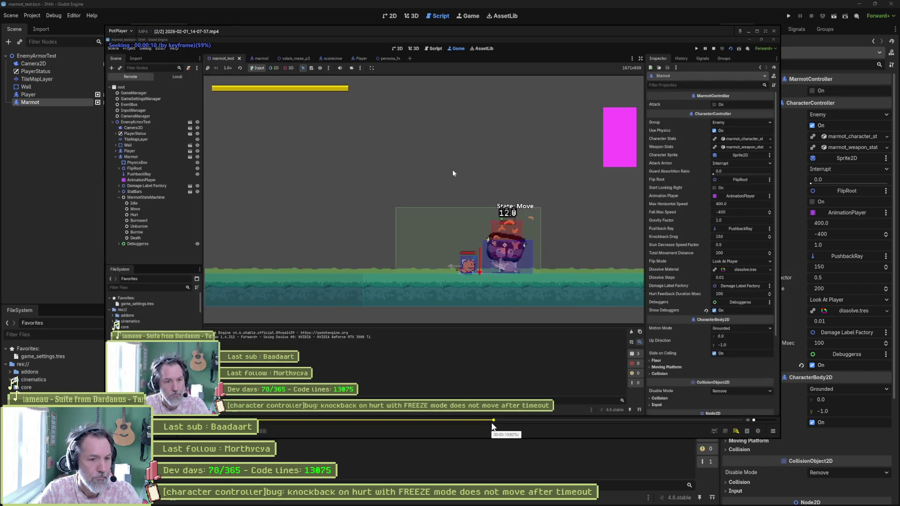
left_click(550, 317)
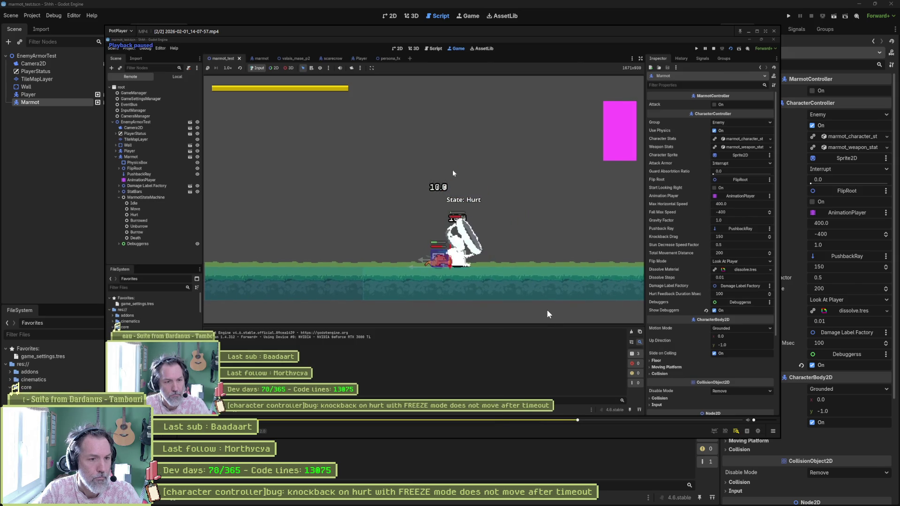
- Step frame by frame through the marmot's Move-to-Hurt transitions, then close PotPlayer
key("f")
key("f")
key("f")
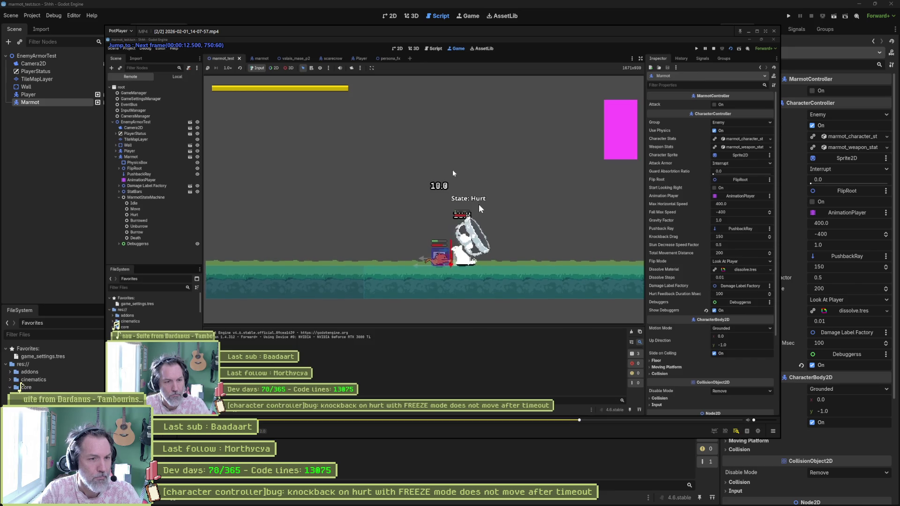
key("f")
key("f")
key("f")
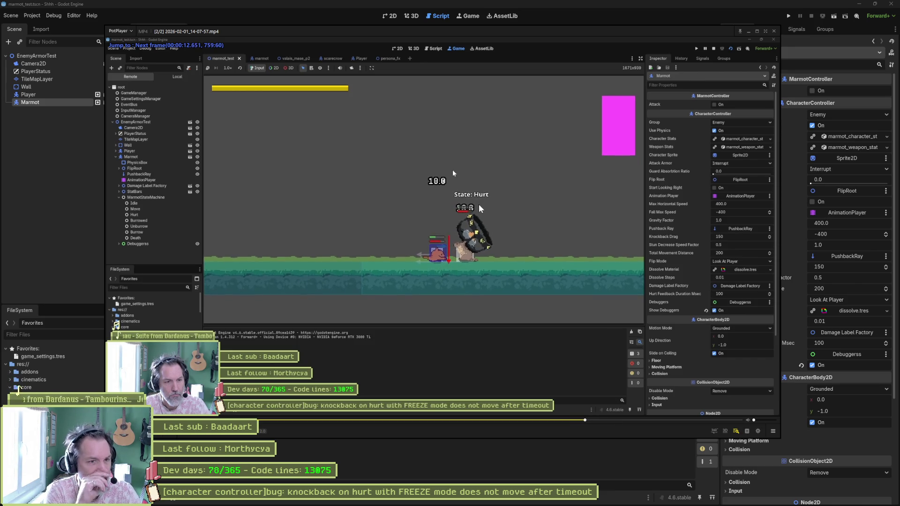
key("f")
key("f")
key("f")
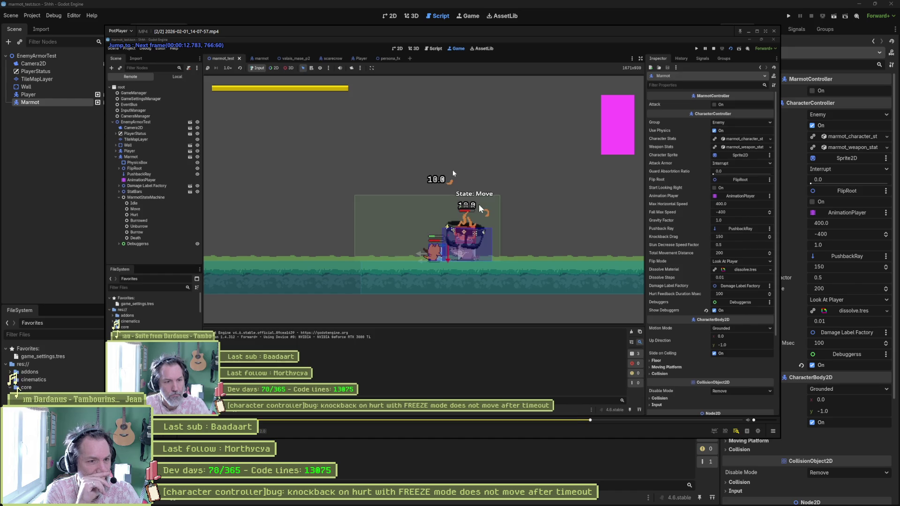
key("f")
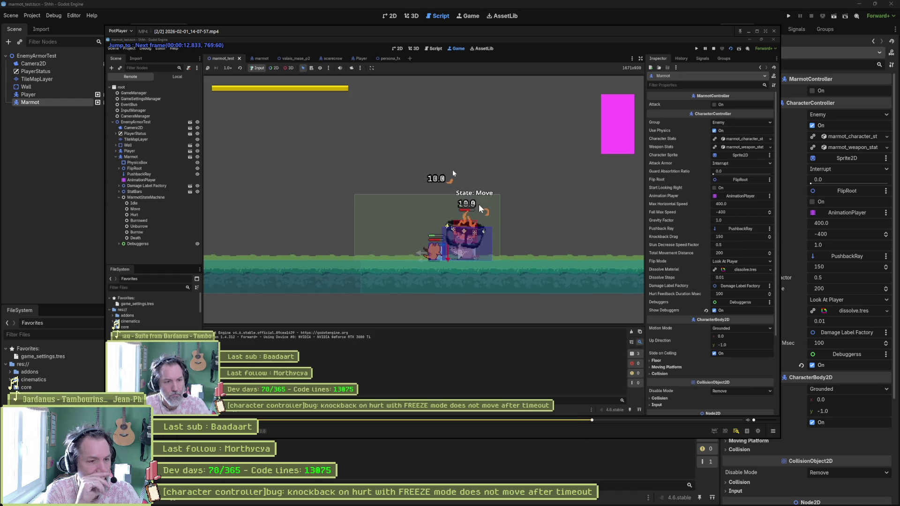
key("f")
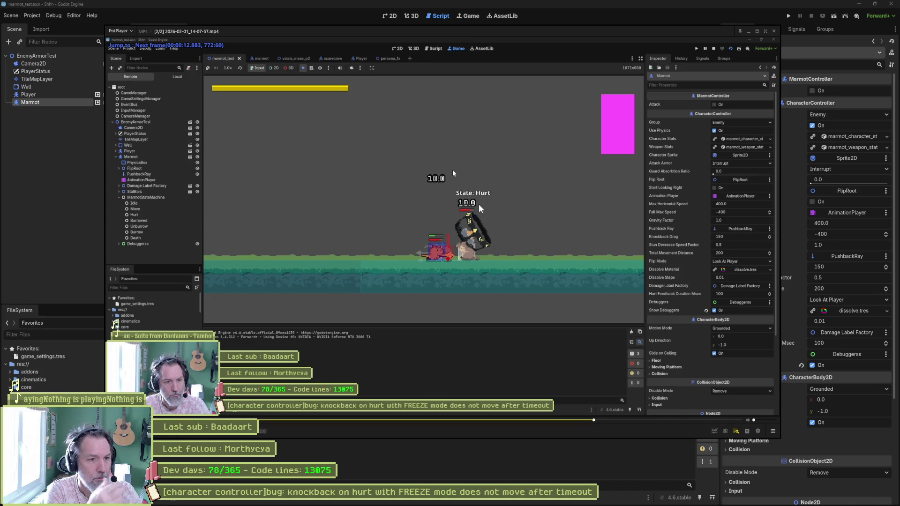
key("f")
key("f")
key("f")
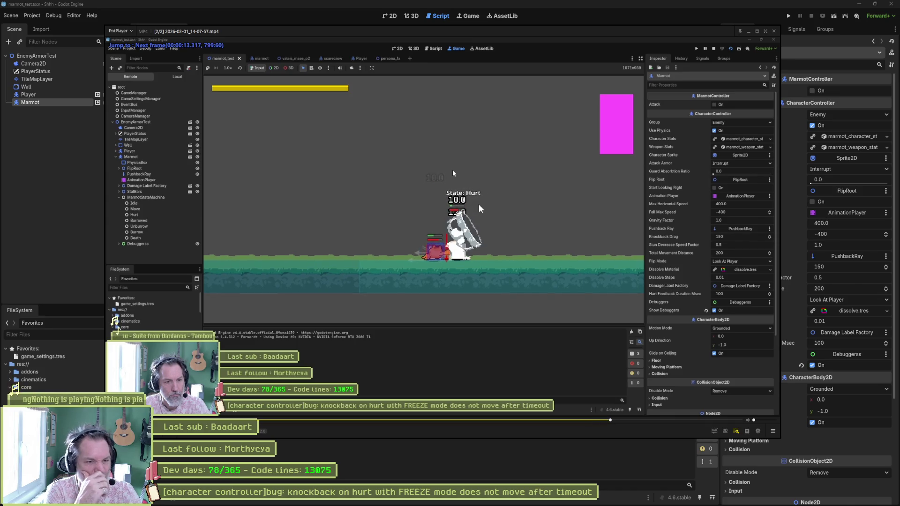
key("f")
key("f")
key("f")
key("f")
key("f")
key("f")
key("f")
key("f")
key("f")
key("f")
key("d")
key("d")
key("d")
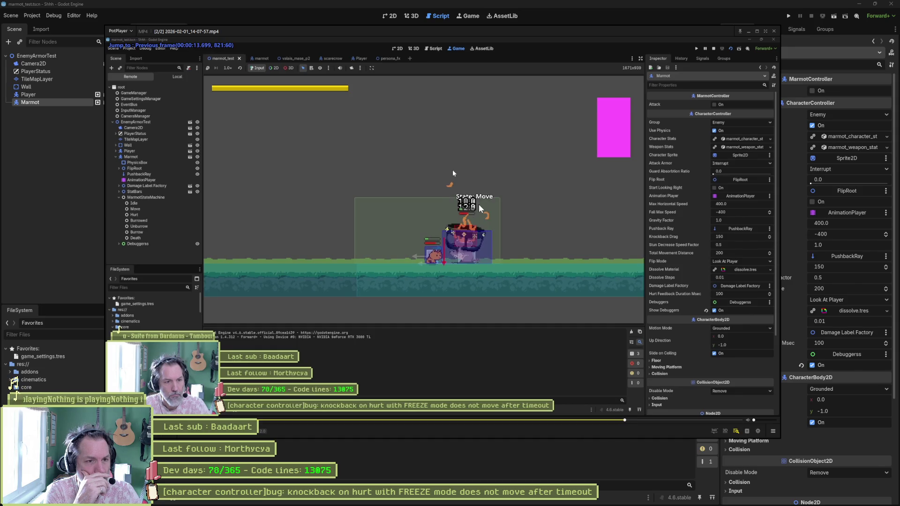
key("f")
key("f")
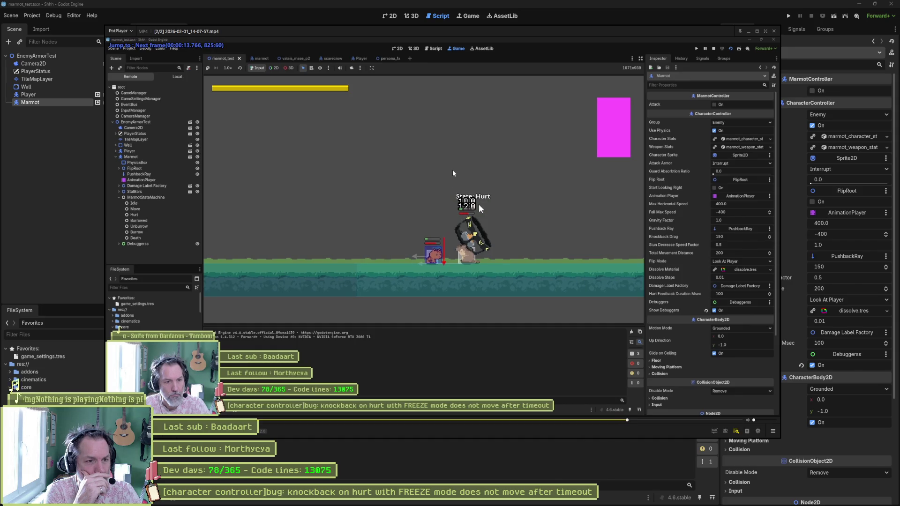
key("d")
key("d")
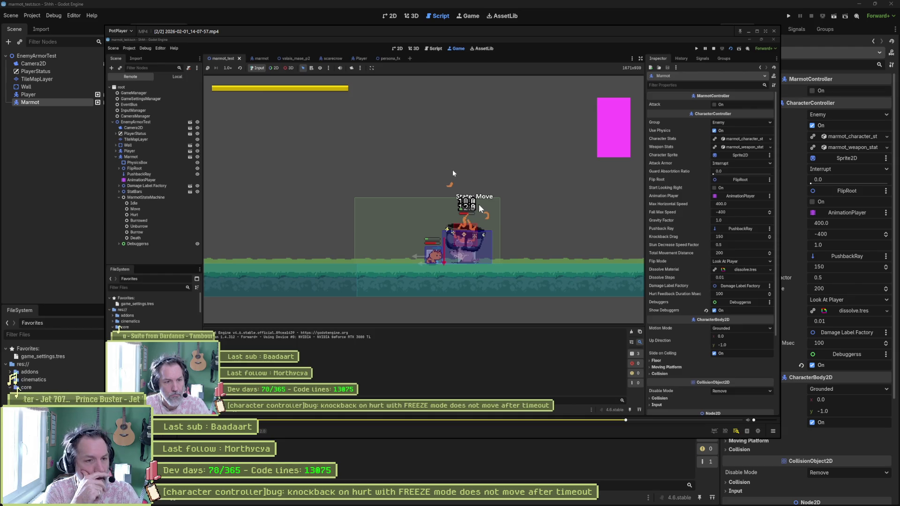
key("f")
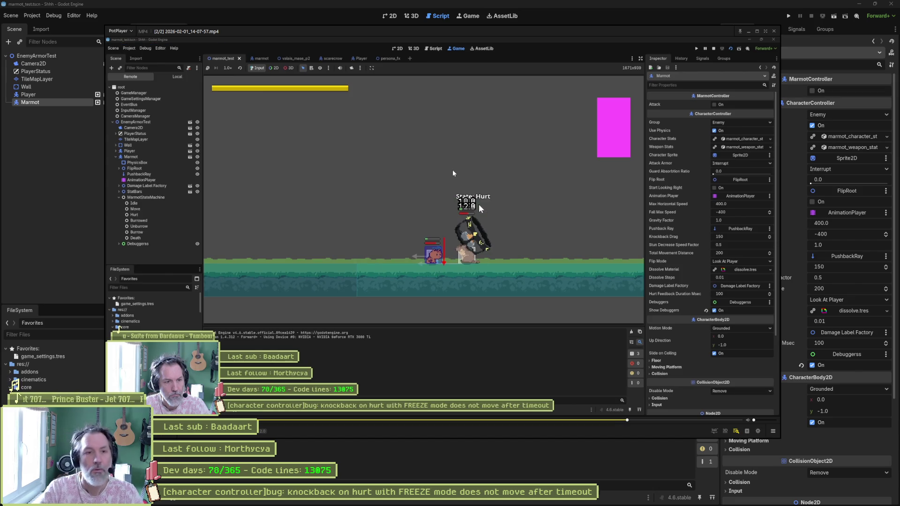
left_click(773, 32)
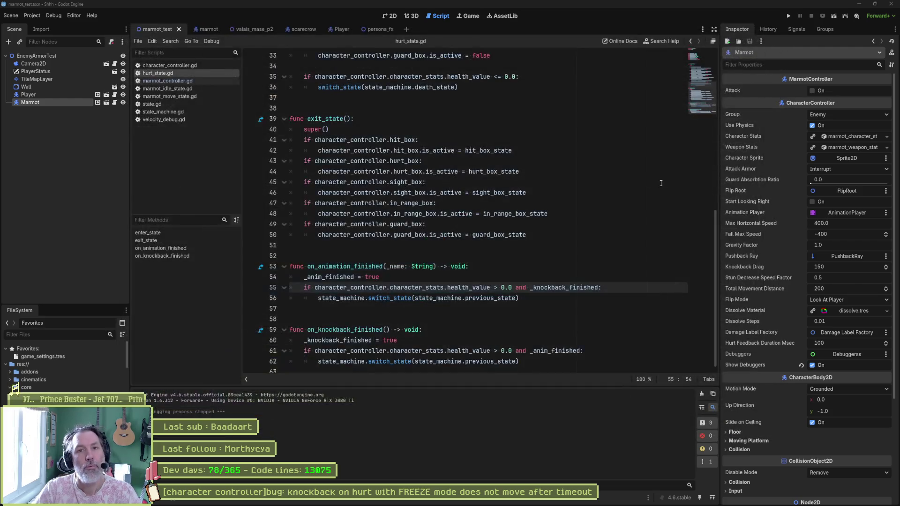
- Switch to the Asana browser window showing the knockback bug task
mouse_move(493, 504)
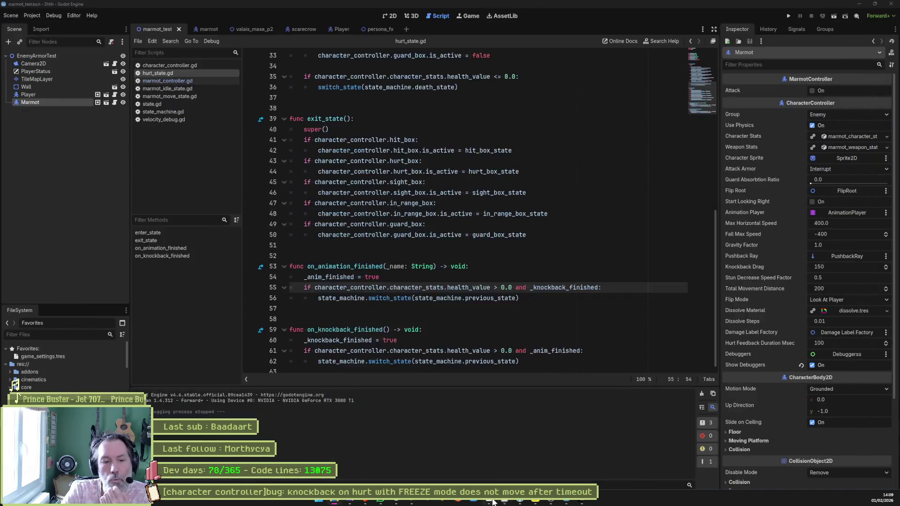
left_click(506, 504)
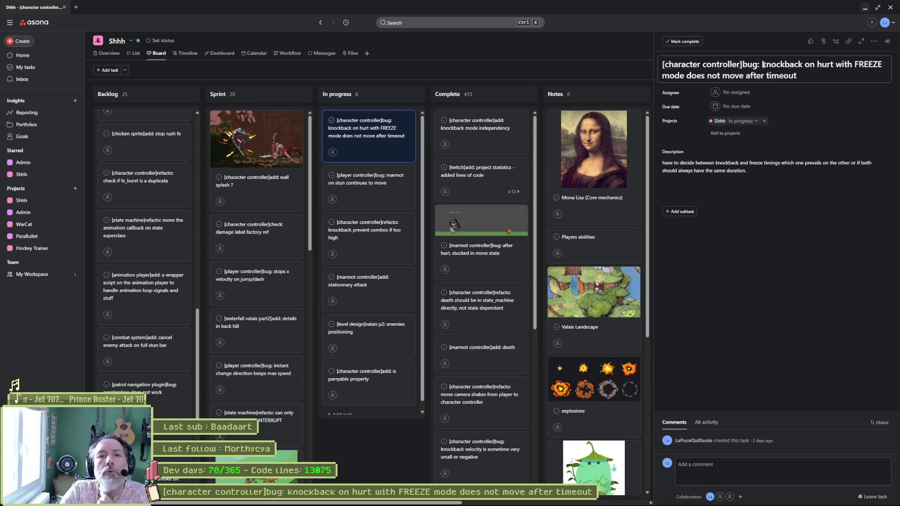
- Replace the title text after the bug prefix with 'hurt super class transition to which state after finished ?'
left_click_drag(763, 65, 813, 101)
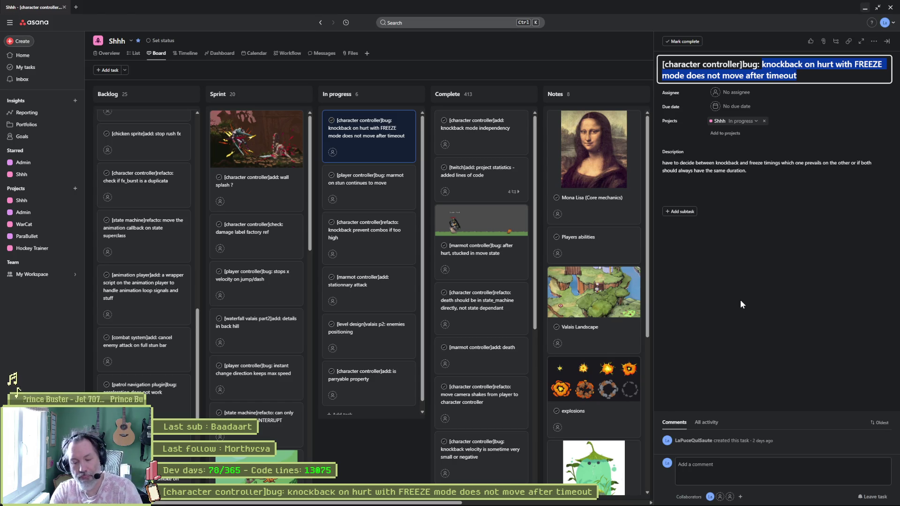
type("hurt super class transition t")
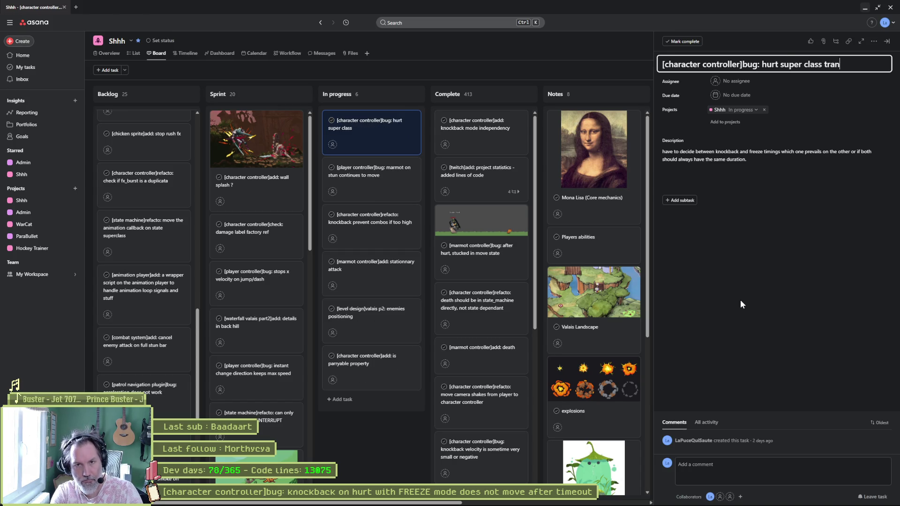
type("o ")
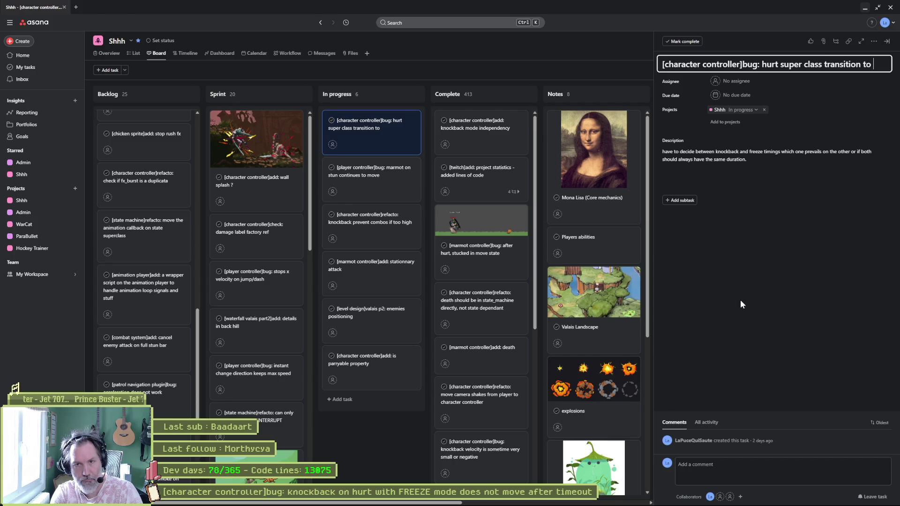
type("which")
type("ass")
key("BackSpace")
key("BackSpace")
key("BackSpace")
key("BackSpace")
type("state after finished ?")
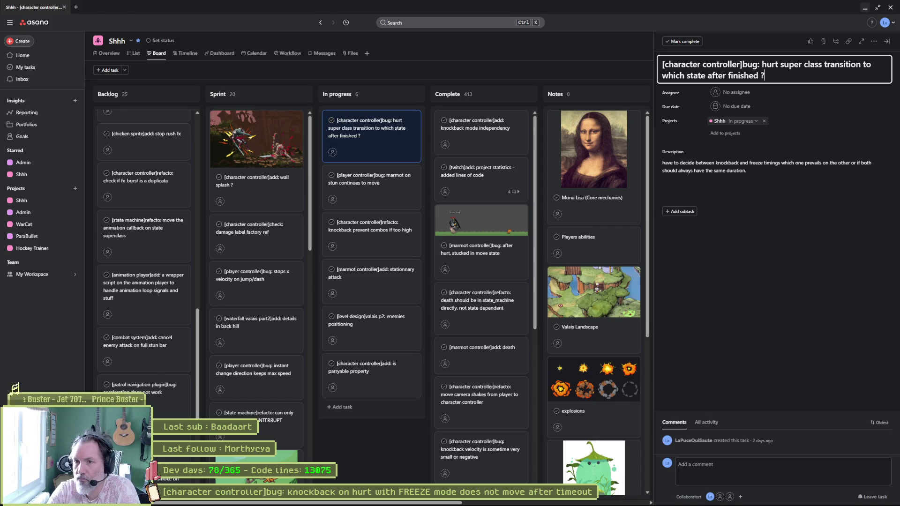
left_click(15, 388)
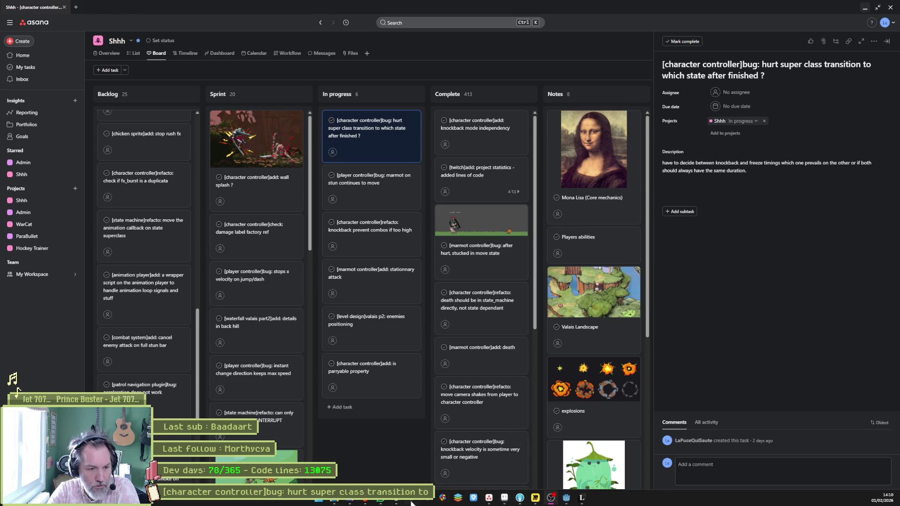
- Check the marmot_move_state.gd diff in Fork, then return to Asana
left_click(519, 503)
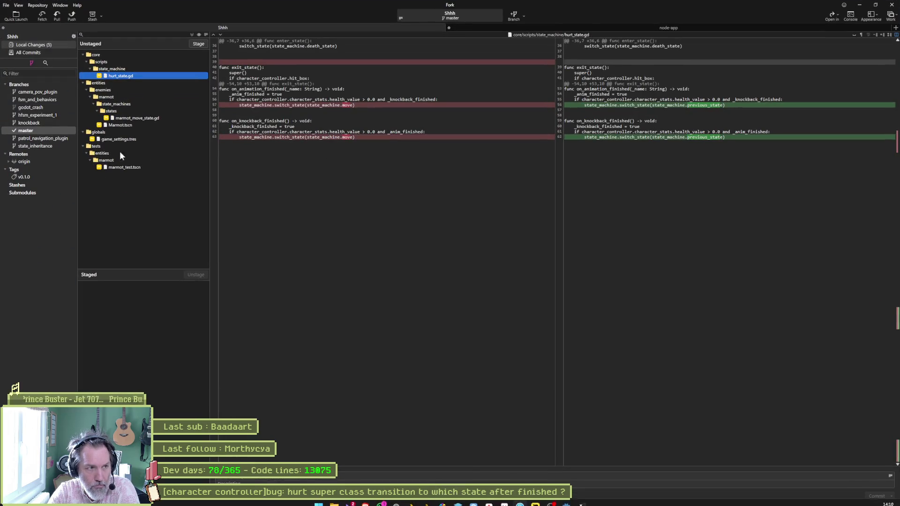
left_click(147, 119)
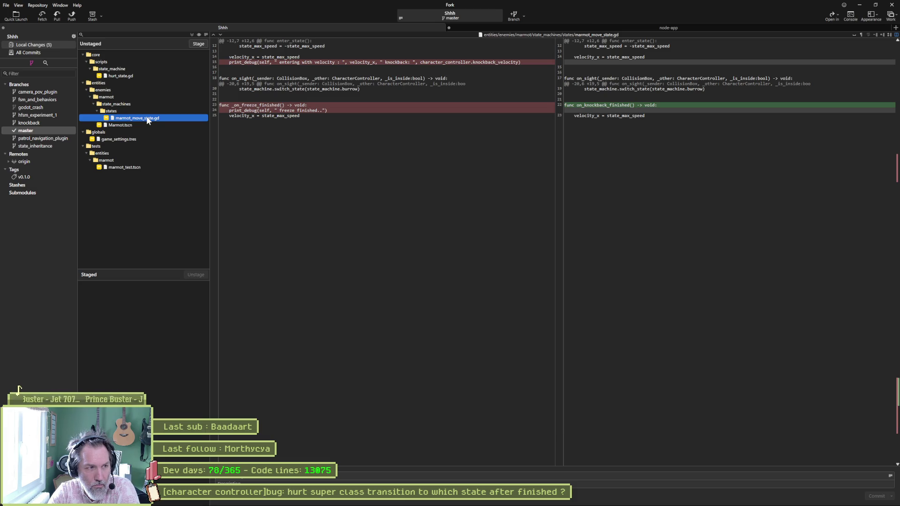
key("alt+Tab")
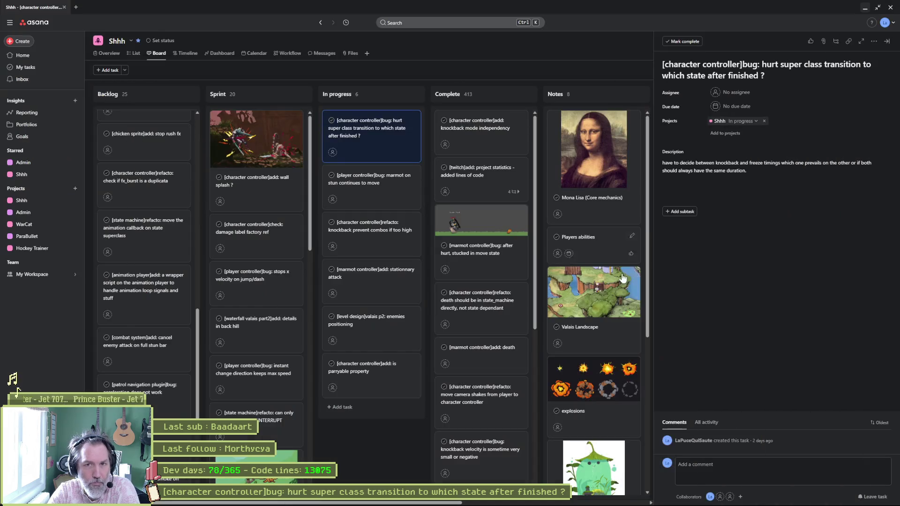
mouse_move(488, 502)
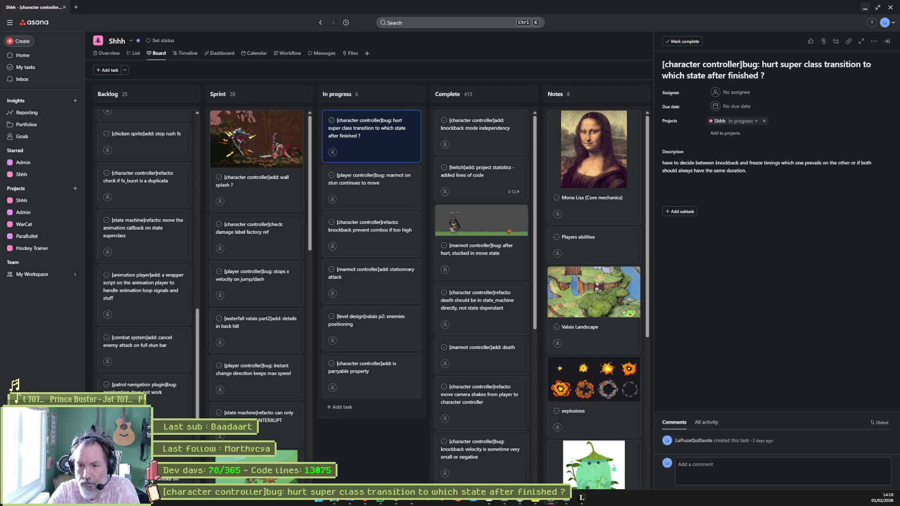